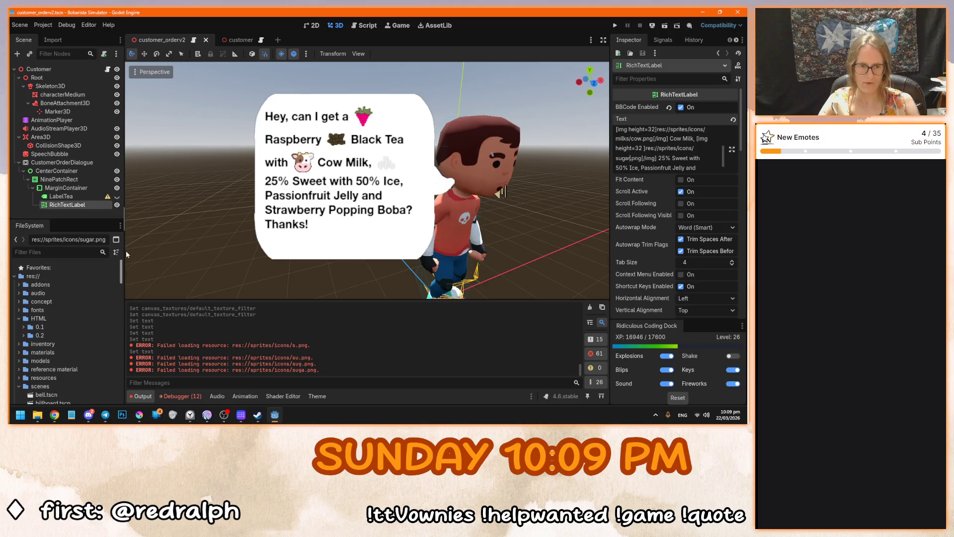
Open game.tscn, frame the selected customer, and select the Customers node.
{"action": "key", "text": "ctrl+o"}
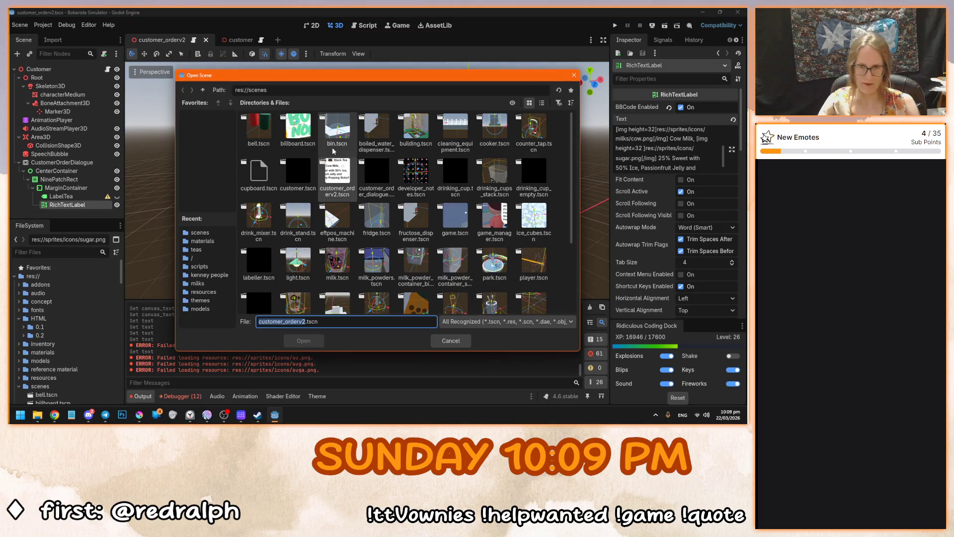
{"action": "double_click", "coordinate": [457, 229]}
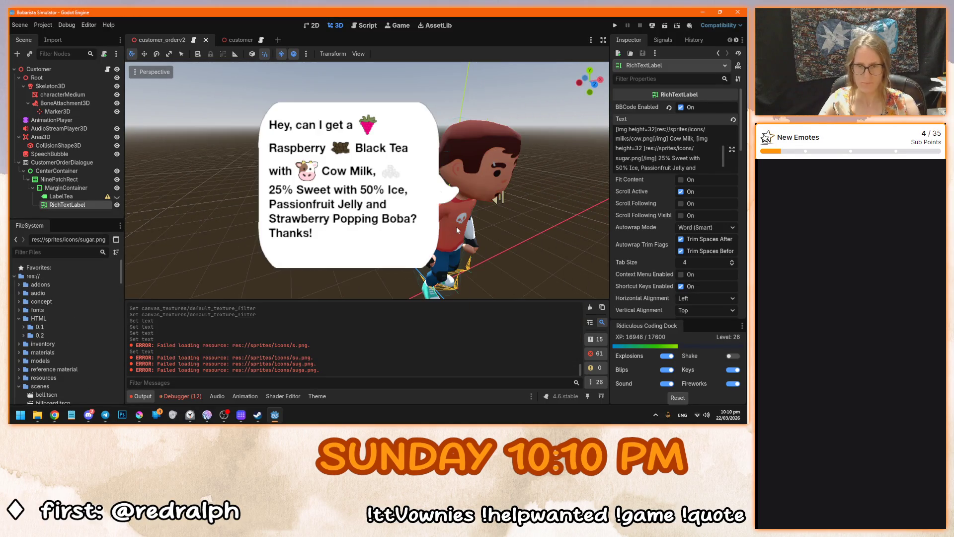
{"action": "key", "text": "f"}
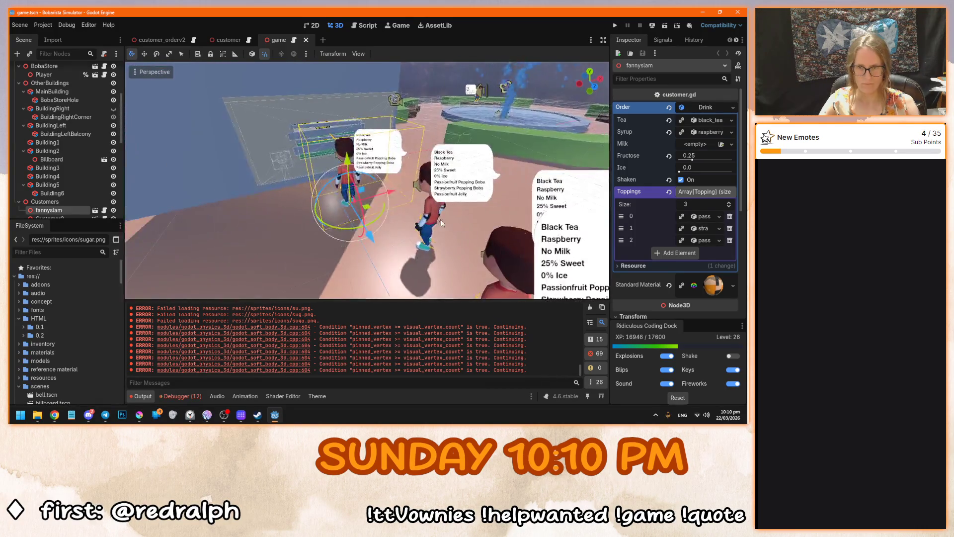
{"action": "scroll", "coordinate": [81, 202], "scroll_direction": "down", "scroll_amount": 5}
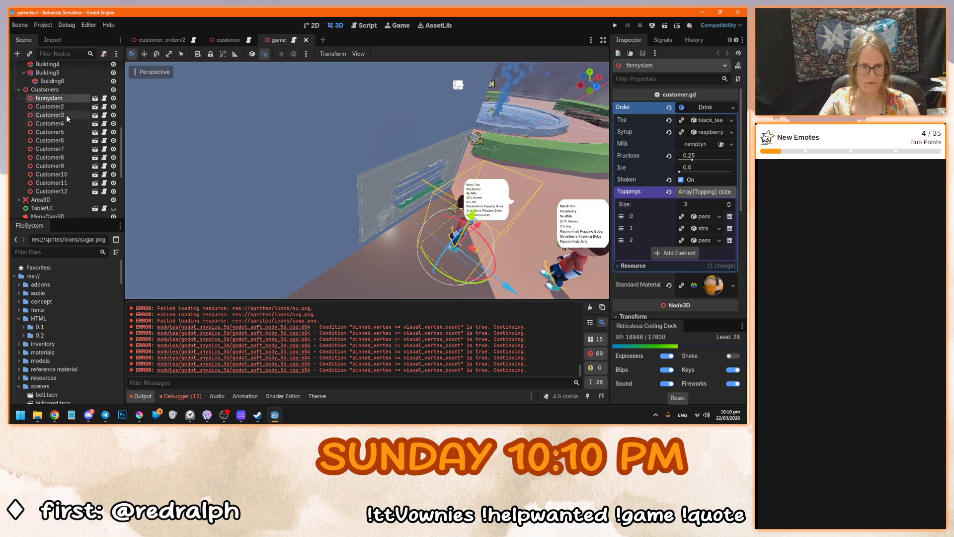
{"action": "left_click", "coordinate": [60, 90]}
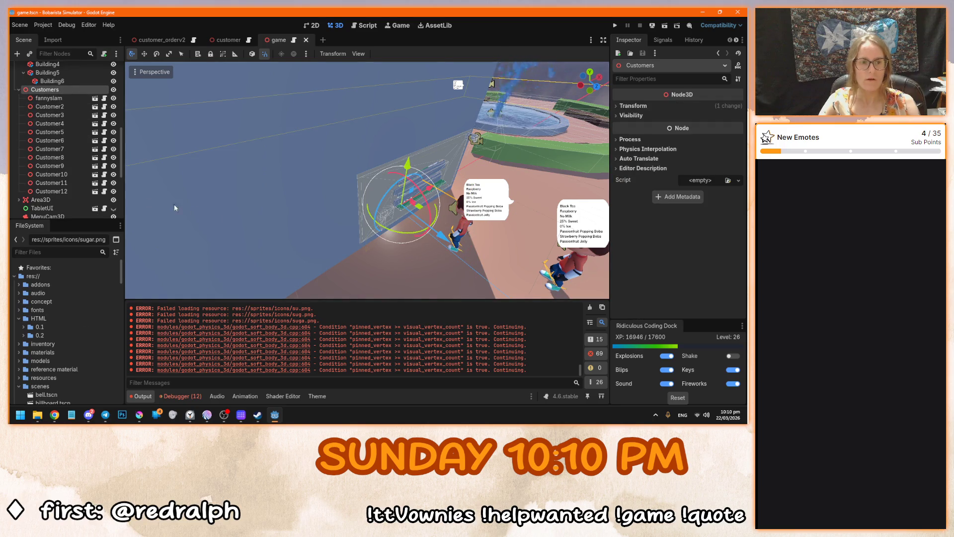
{"action": "key", "text": "ctrl+a"}
{"action": "key", "text": "Escape"}
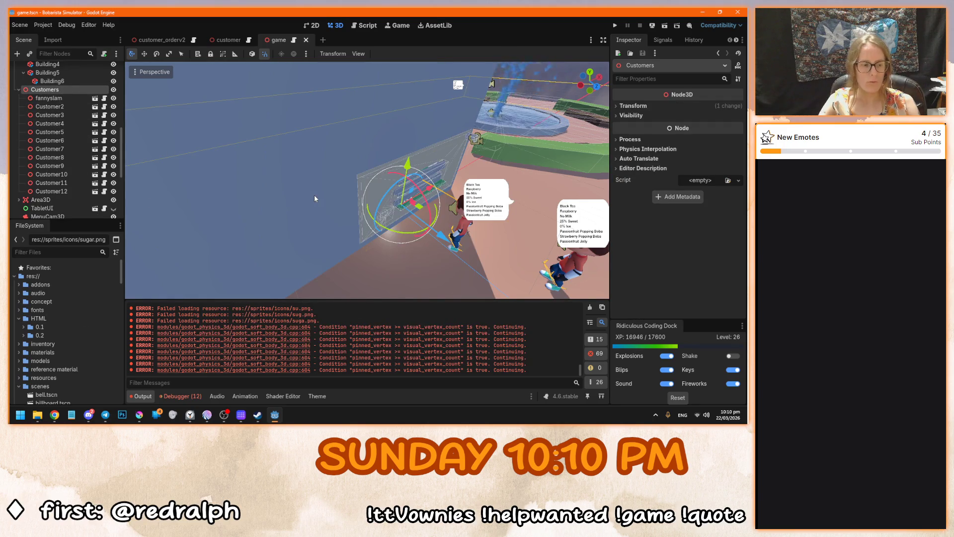
Abandon saving the scene as customer_orderv2.tscn, then bring up the Instantiate Child Scene picker.
{"action": "key", "text": "ctrl+shift+s"}
{"action": "left_click", "coordinate": [337, 176]}
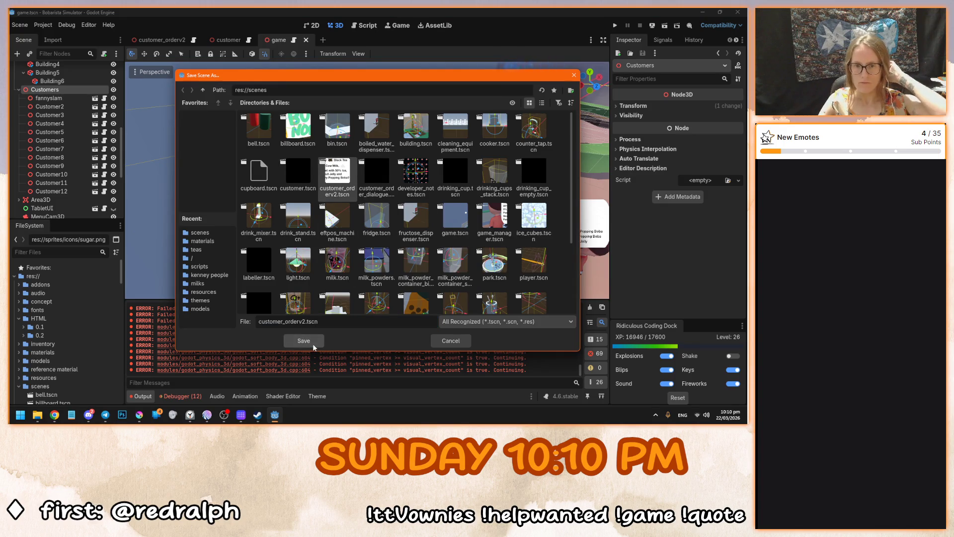
{"action": "left_click", "coordinate": [305, 342]}
{"action": "left_click", "coordinate": [398, 228]}
{"action": "left_click", "coordinate": [452, 341]}
{"action": "key", "text": "f"}
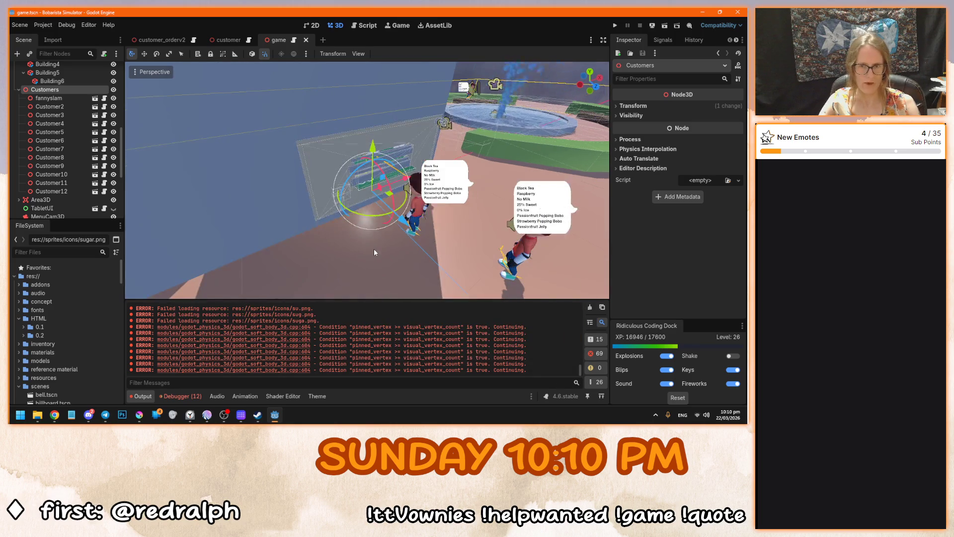
{"action": "key", "text": "ctrl+shift+o"}
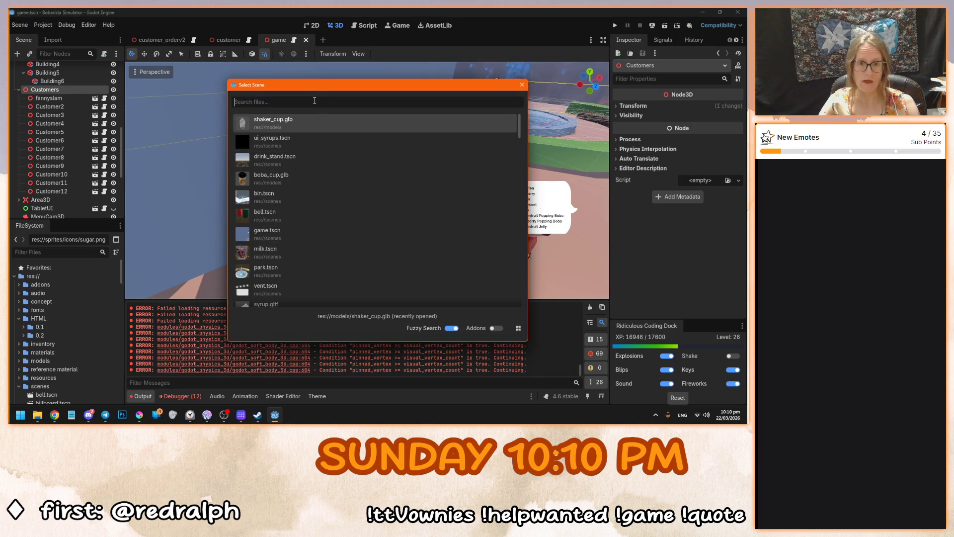
Instance the 'build' search result into the game scene and select the new Customer node.
{"action": "type", "text": "build"}
{"action": "double_click", "coordinate": [293, 139]}
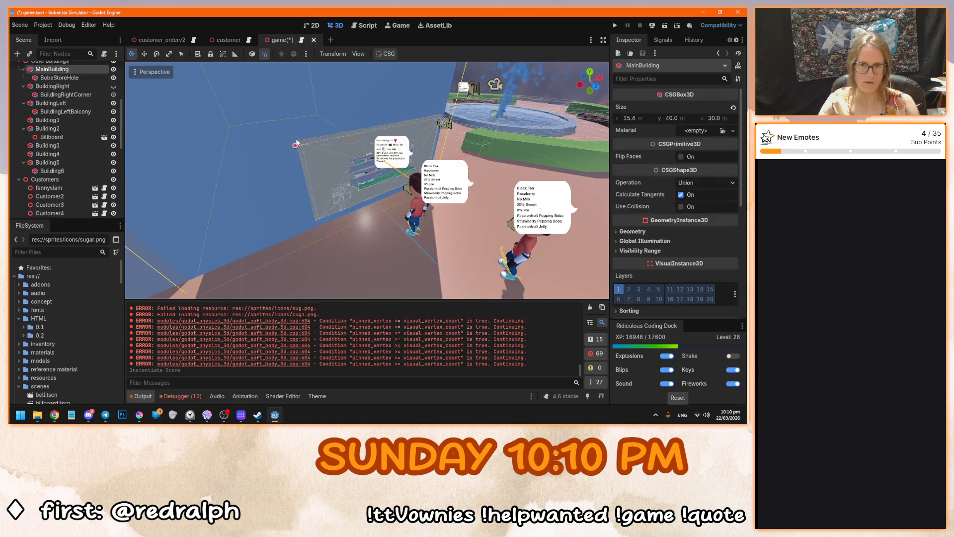
{"action": "scroll", "coordinate": [51, 190], "scroll_direction": "down", "scroll_amount": 5}
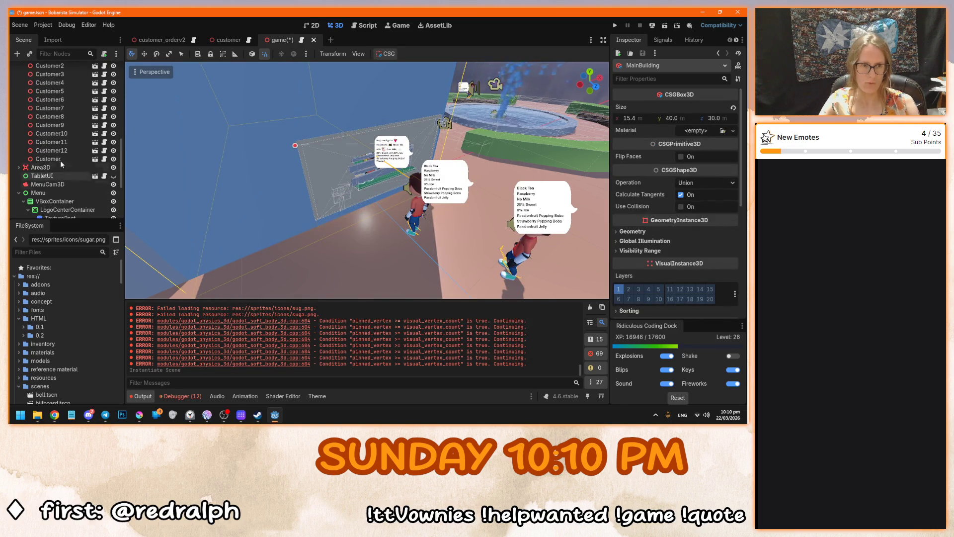
{"action": "left_click", "coordinate": [61, 158]}
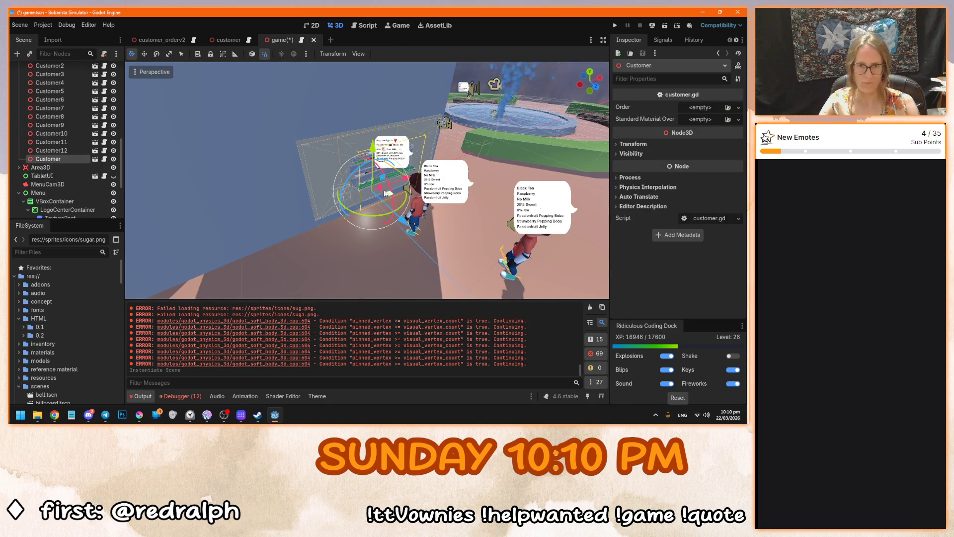
Move the new Customer beside the other customers in top view, save, and switch to the customer scene.
{"action": "mouse_move", "coordinate": [404, 221]}
{"action": "left_mouse_down"}
{"action": "mouse_move", "coordinate": [403, 244]}
{"action": "mouse_move", "coordinate": [414, 205]}
{"action": "left_mouse_up"}
{"action": "key", "text": "KP_7"}
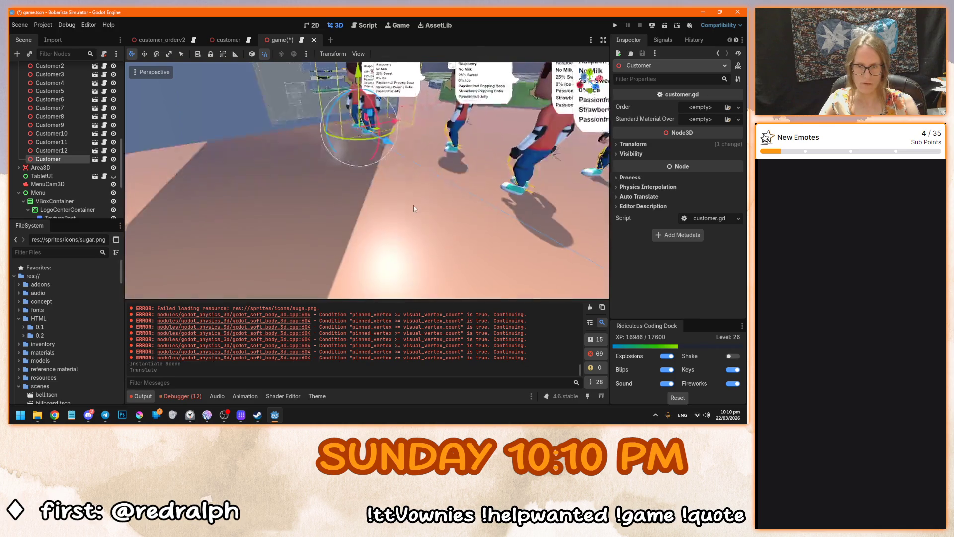
{"action": "key", "text": "f"}
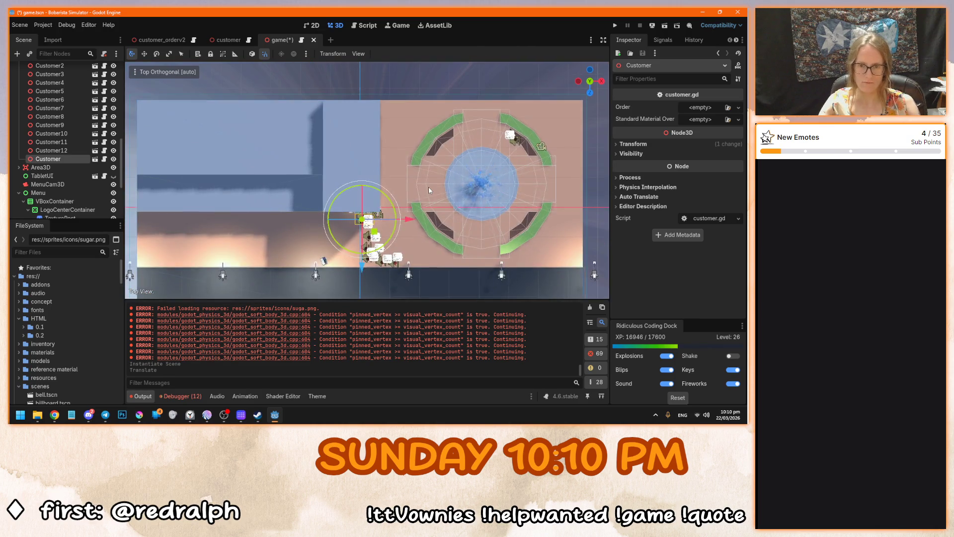
{"action": "scroll", "coordinate": [380, 194], "scroll_direction": "up", "scroll_amount": 5}
{"action": "mouse_move", "coordinate": [363, 172]}
{"action": "left_mouse_down"}
{"action": "mouse_move", "coordinate": [335, 214]}
{"action": "mouse_move", "coordinate": [309, 187]}
{"action": "mouse_move", "coordinate": [347, 191]}
{"action": "mouse_move", "coordinate": [344, 179]}
{"action": "left_mouse_up"}
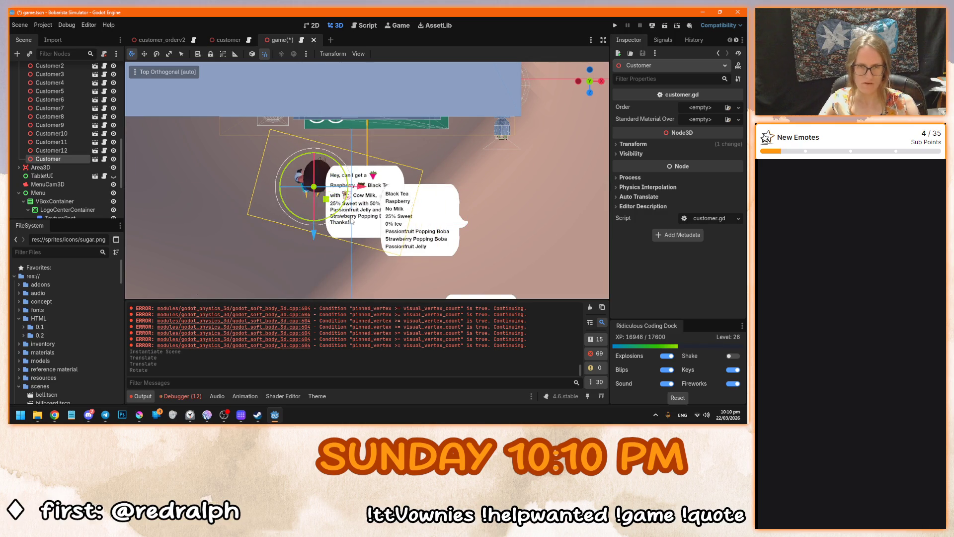
{"action": "key", "text": "ctrl+s"}
{"action": "left_click", "coordinate": [240, 39]}
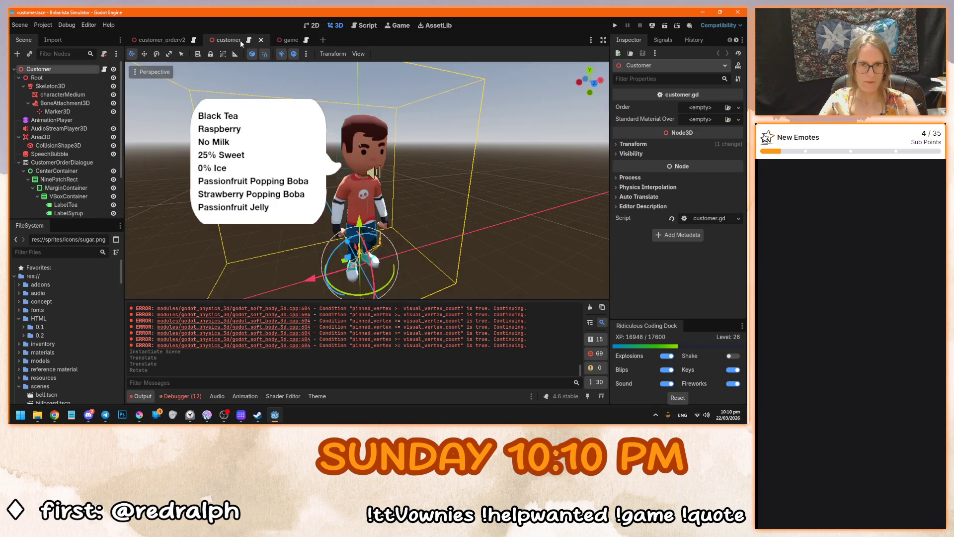
Close the customer scene tab and open customer.gd in the script editor.
{"action": "left_click", "coordinate": [260, 40]}
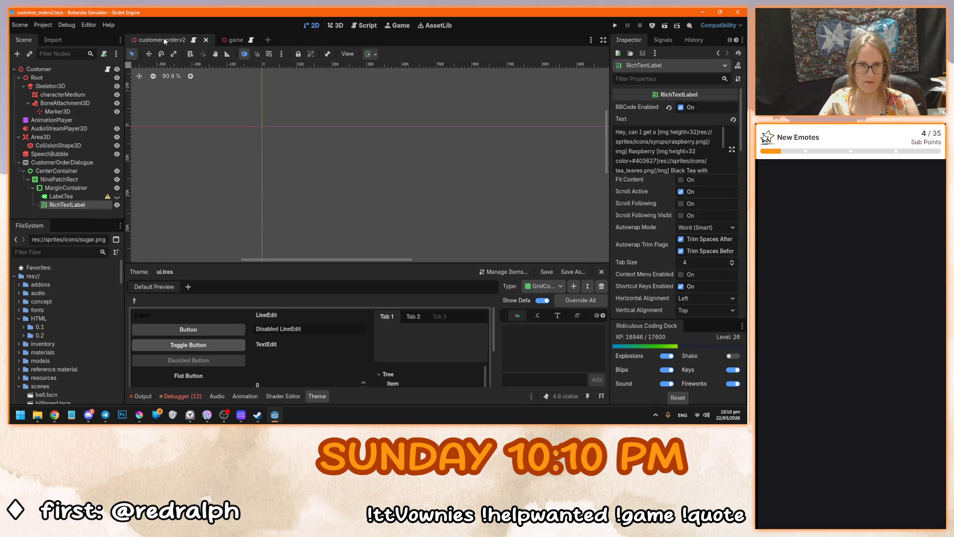
{"action": "left_click", "coordinate": [194, 40]}
{"action": "scroll", "coordinate": [296, 171], "scroll_direction": "up", "scroll_amount": 5}
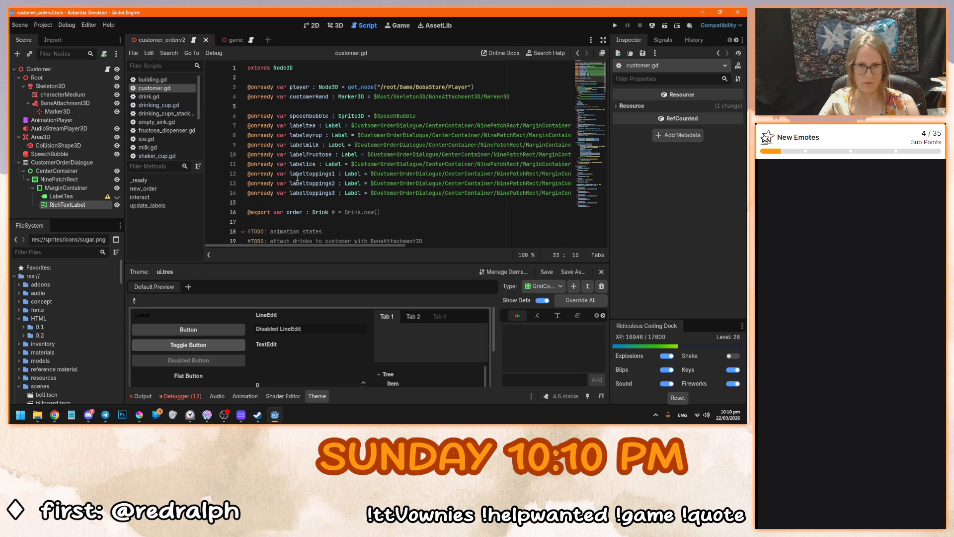
{"action": "left_click", "coordinate": [293, 150]}
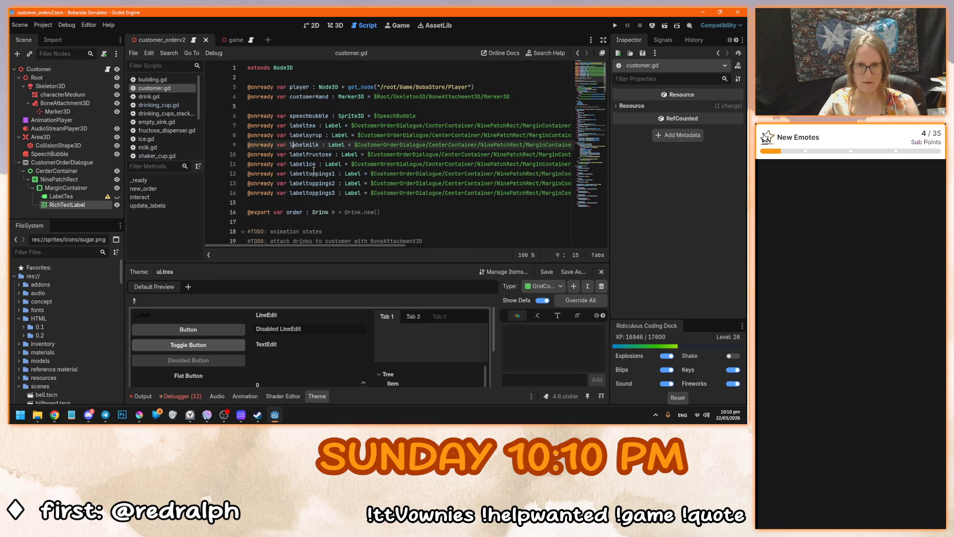
Comment out 'speechbubble.visible = false' on line 39 and save the script.
{"action": "scroll", "coordinate": [319, 176], "scroll_direction": "down", "scroll_amount": 3}
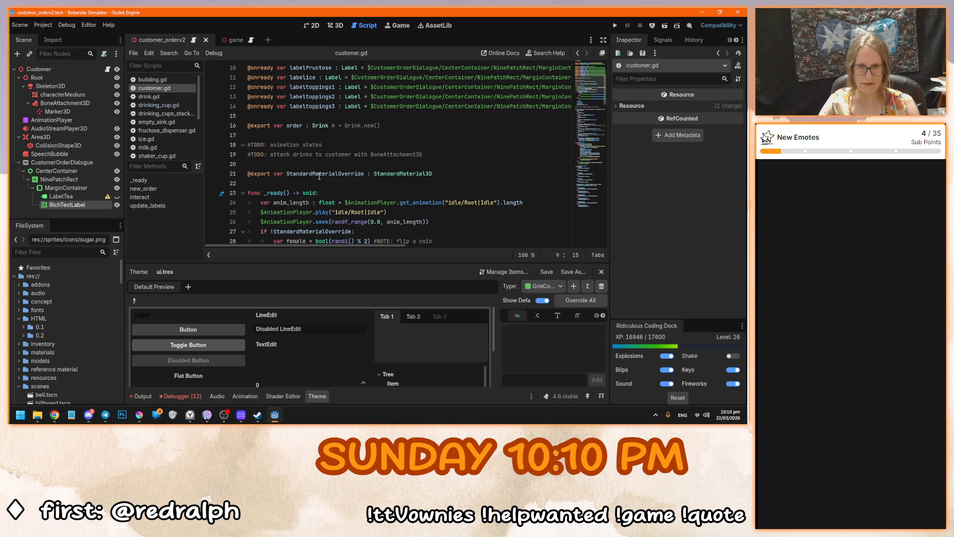
{"action": "scroll", "coordinate": [319, 176], "scroll_direction": "down", "scroll_amount": 2}
{"action": "scroll", "coordinate": [318, 175], "scroll_direction": "down", "scroll_amount": 4}
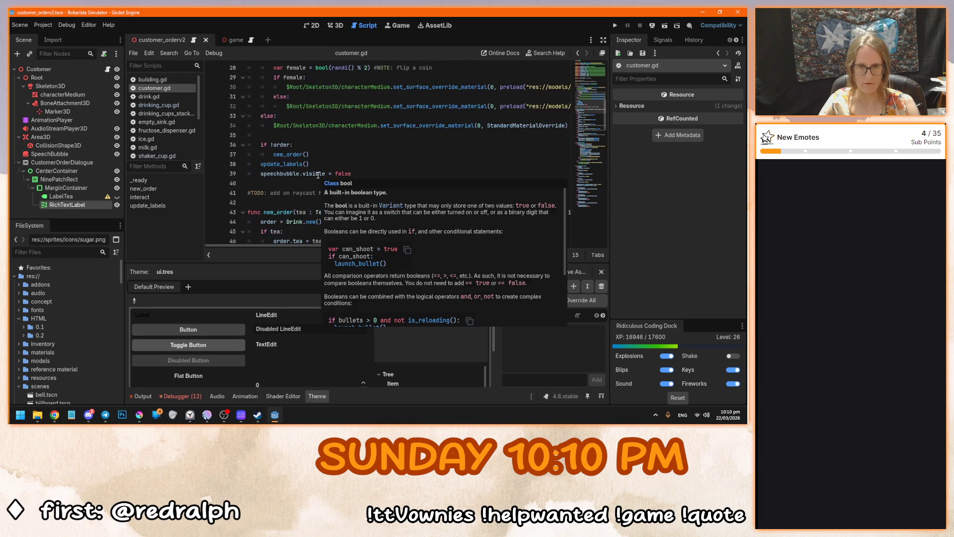
{"action": "double_click", "coordinate": [336, 173]}
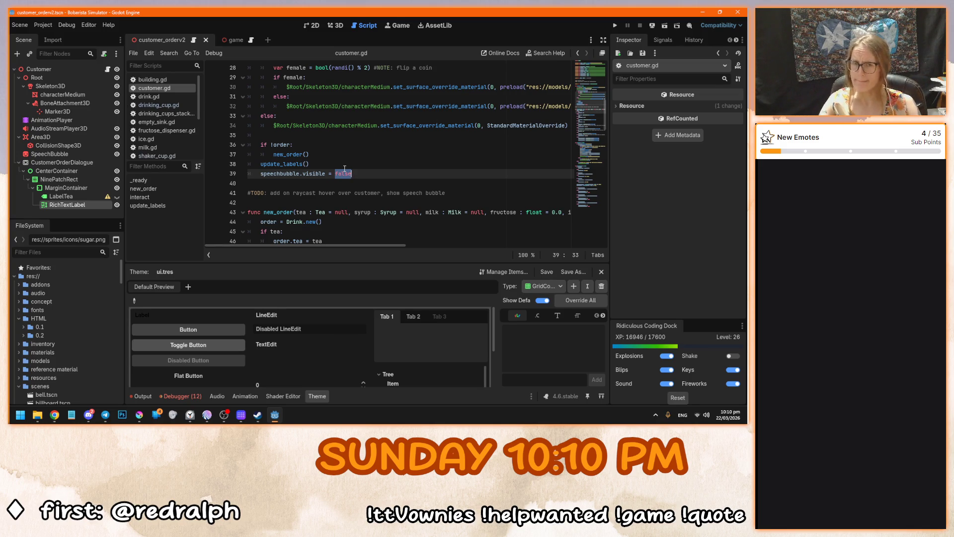
{"action": "left_click", "coordinate": [261, 174]}
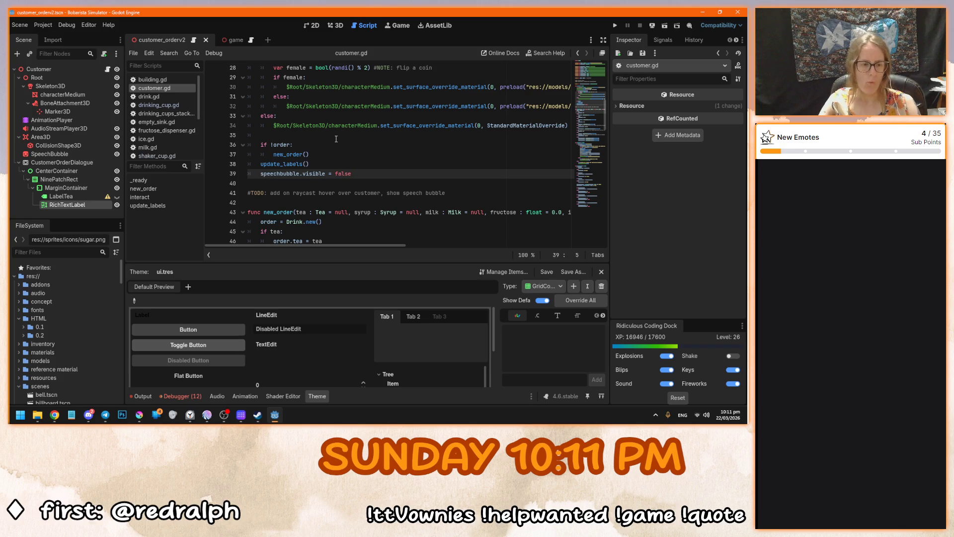
{"action": "type", "text": "$"}
{"action": "key", "text": "ctrl+s"}
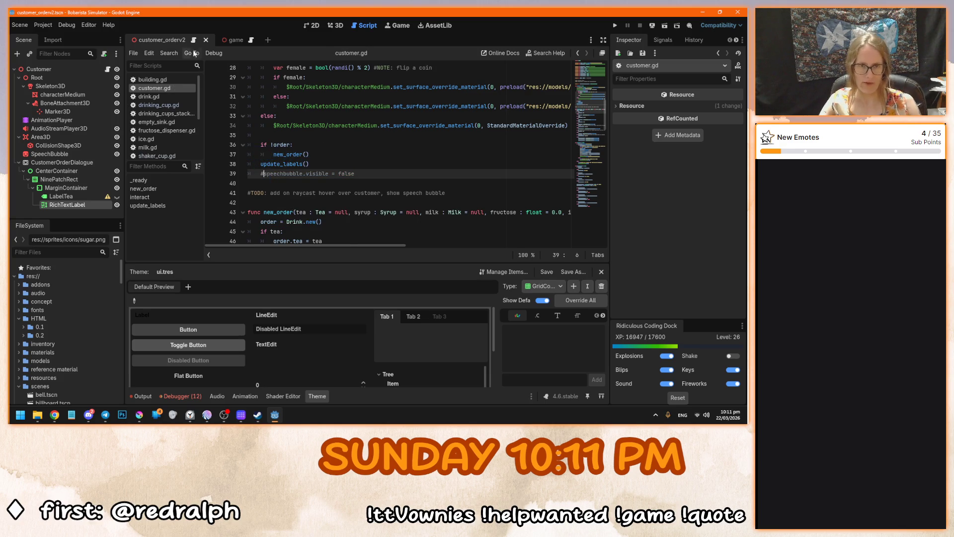
Reopen the customer scene from the Open Scene dialog.
{"action": "left_click", "coordinate": [358, 151]}
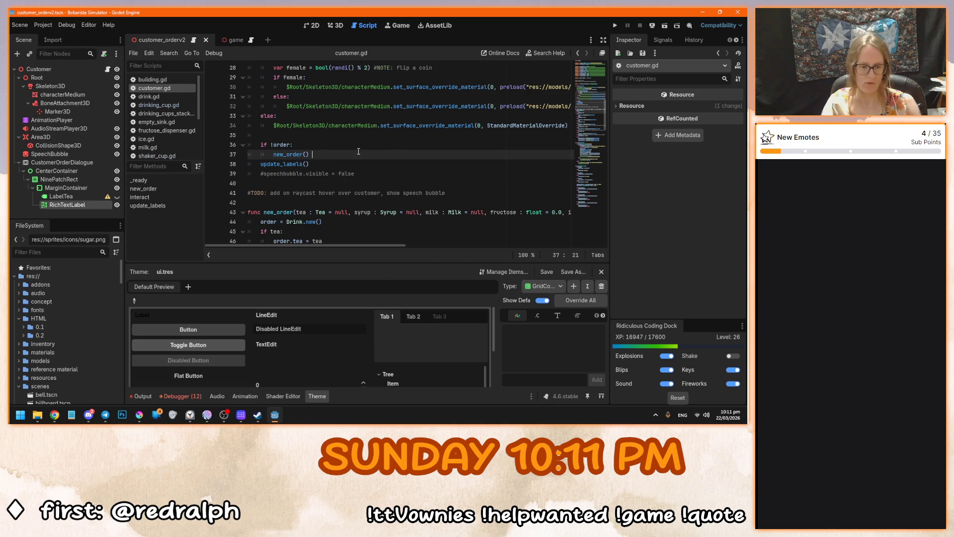
{"action": "key", "text": "ctrl+o"}
{"action": "double_click", "coordinate": [308, 175]}
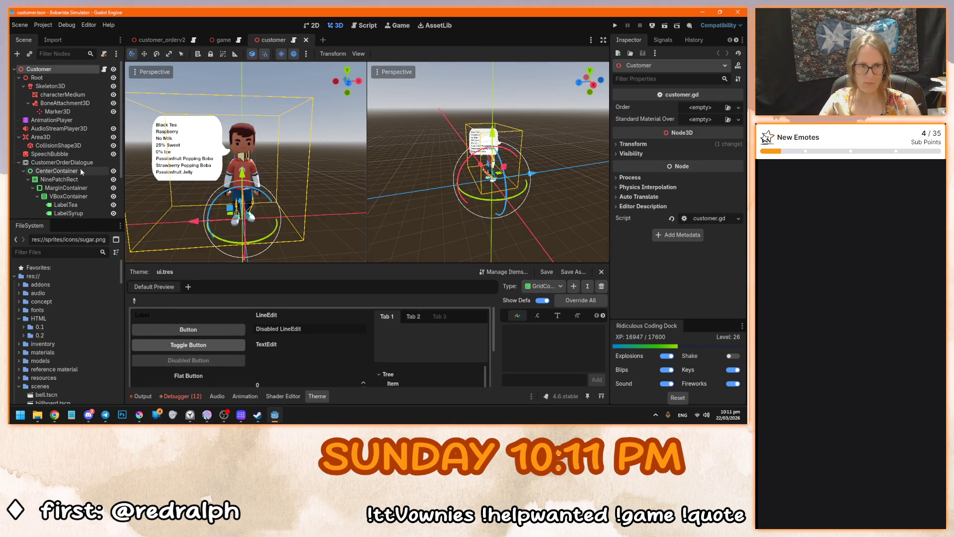
Hide the SpeechBubble node, save the customer scene, and close it.
{"action": "left_click", "coordinate": [113, 170]}
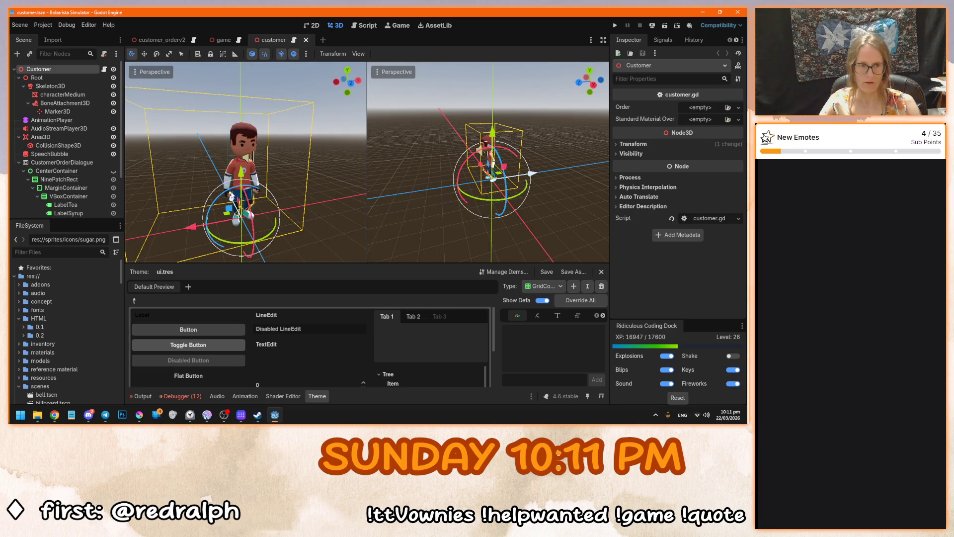
{"action": "left_click", "coordinate": [114, 170]}
{"action": "left_click", "coordinate": [113, 154]}
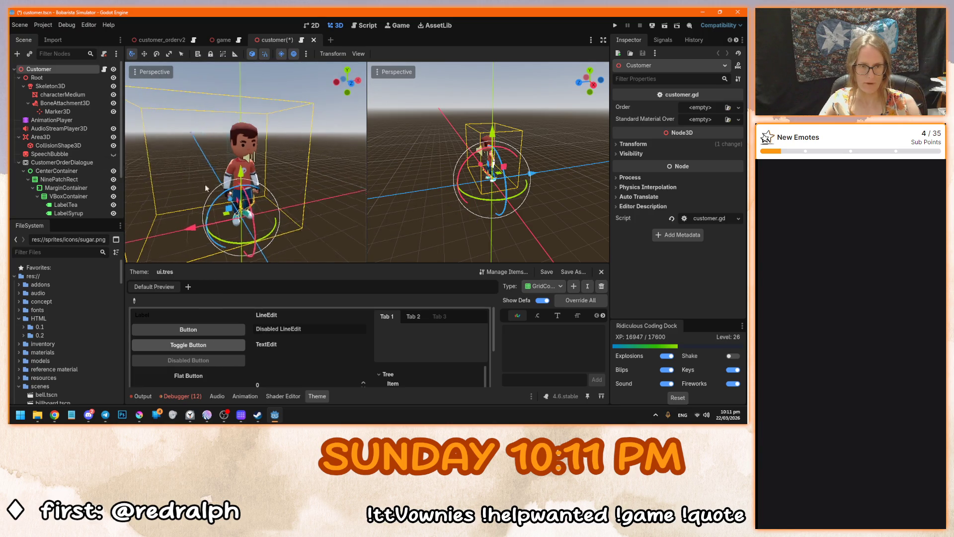
{"action": "key", "text": "ctrl+s"}
{"action": "left_click", "coordinate": [306, 40]}
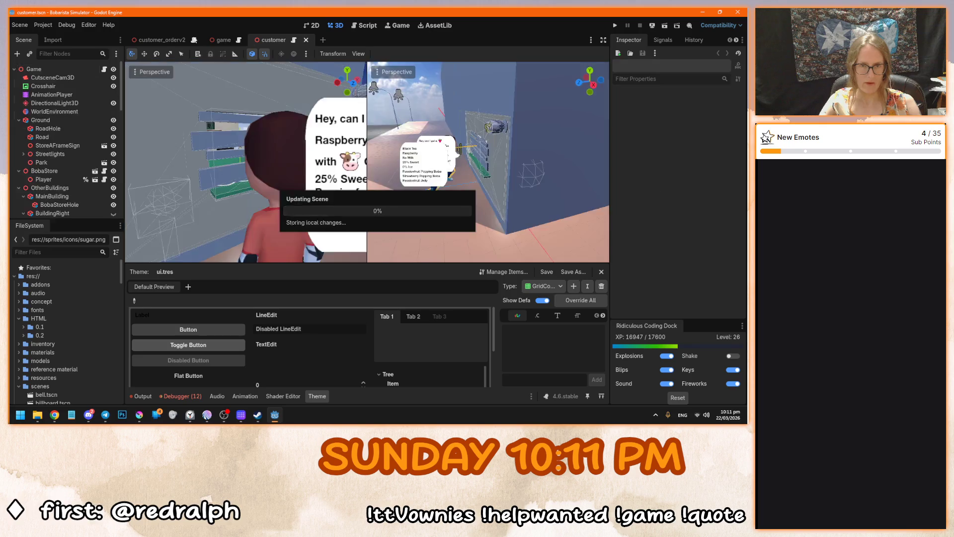
Delete the LabelTea node, save the scene, and run the project with F5.
{"action": "left_click", "coordinate": [333, 26]}
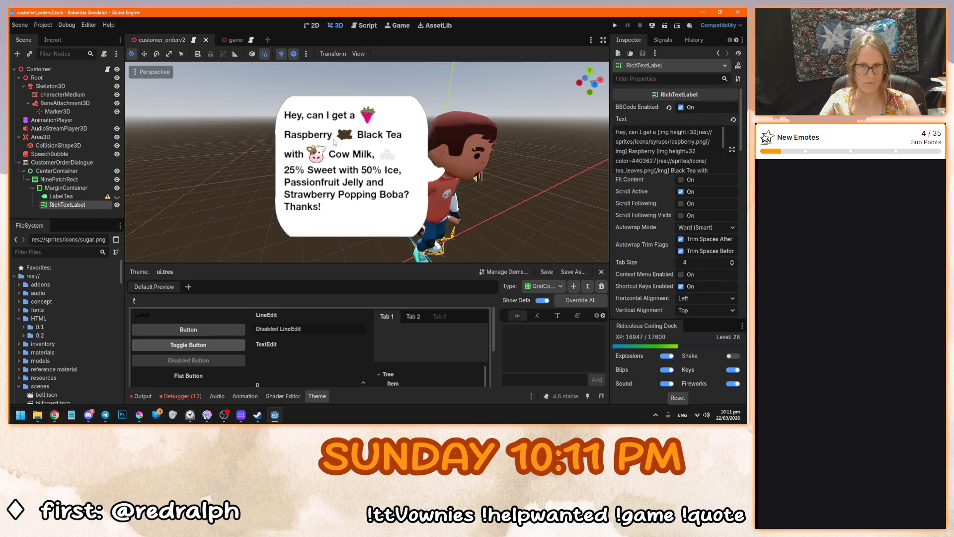
{"action": "key", "text": "Up"}
{"action": "key", "text": "Delete"}
{"action": "key", "text": "Return"}
{"action": "key", "text": "ctrl+s"}
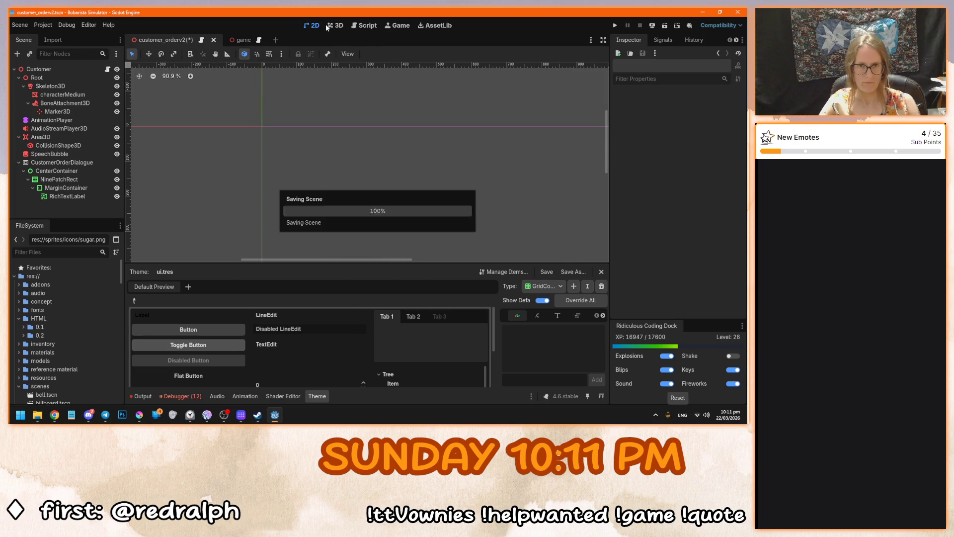
{"action": "key", "text": "F5"}
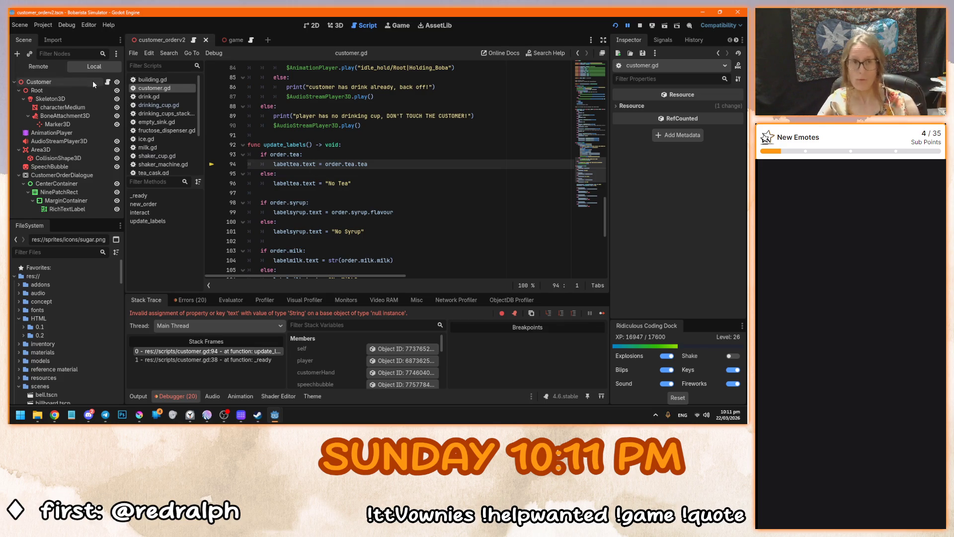
Rename the Customer root node to Customer_OrderV2.
{"action": "left_click", "coordinate": [335, 25]}
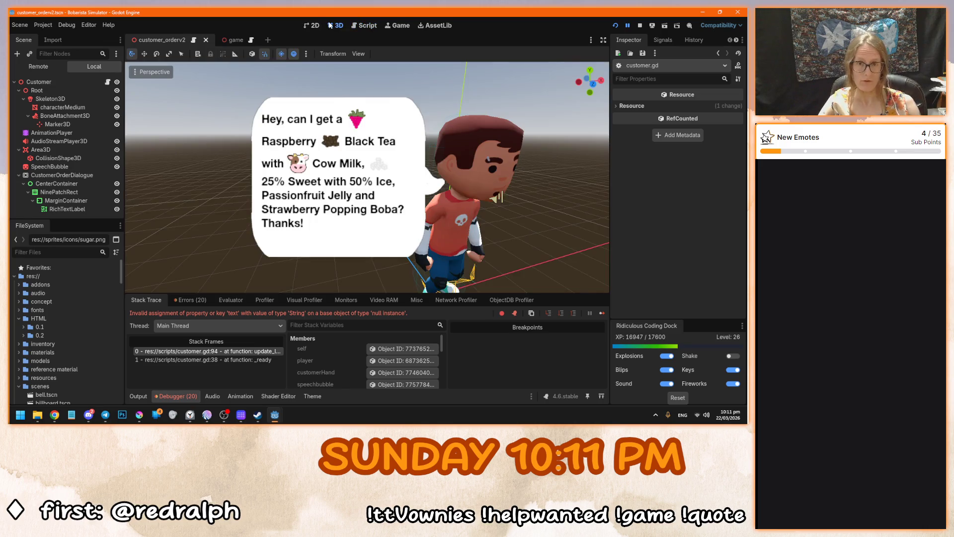
{"action": "double_click", "coordinate": [65, 82]}
{"action": "type", "text": "_OrderV"}
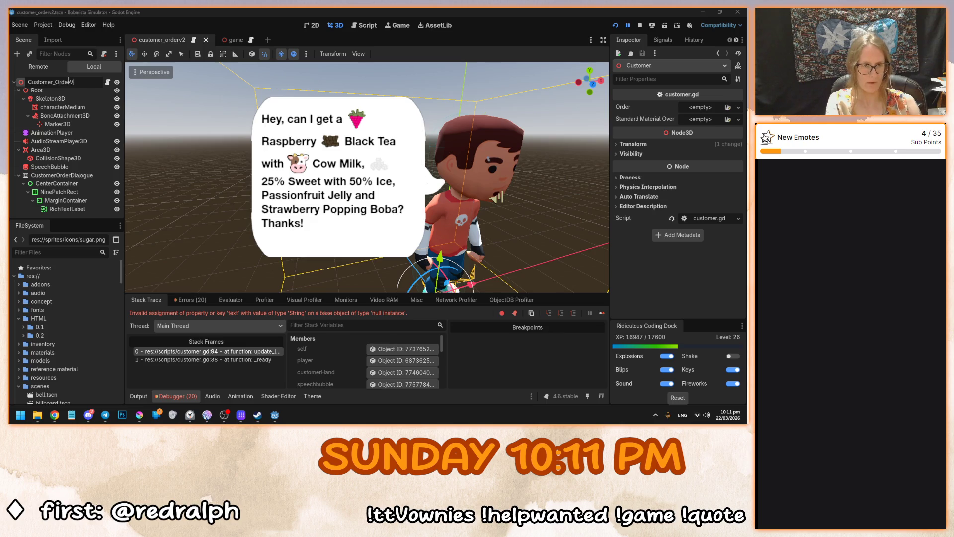
{"action": "type", "text": "2"}
{"action": "key", "text": "Return"}
Detach the customer.gd script from Customer_OrderV2 and run the game with F5.
{"action": "right_click", "coordinate": [82, 84]}
{"action": "key", "text": "Escape"}
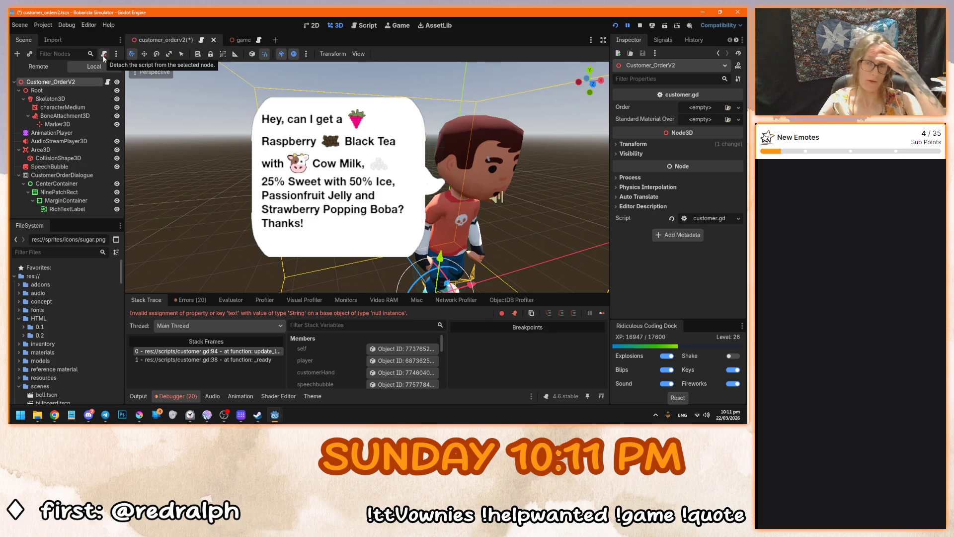
{"action": "left_click", "coordinate": [103, 54]}
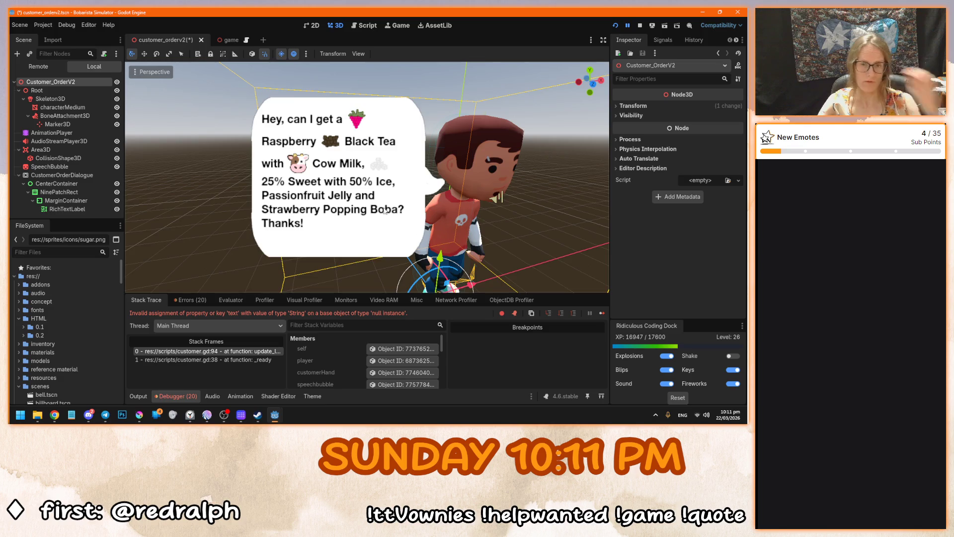
{"action": "scroll", "coordinate": [385, 211], "scroll_direction": "down", "scroll_amount": 5}
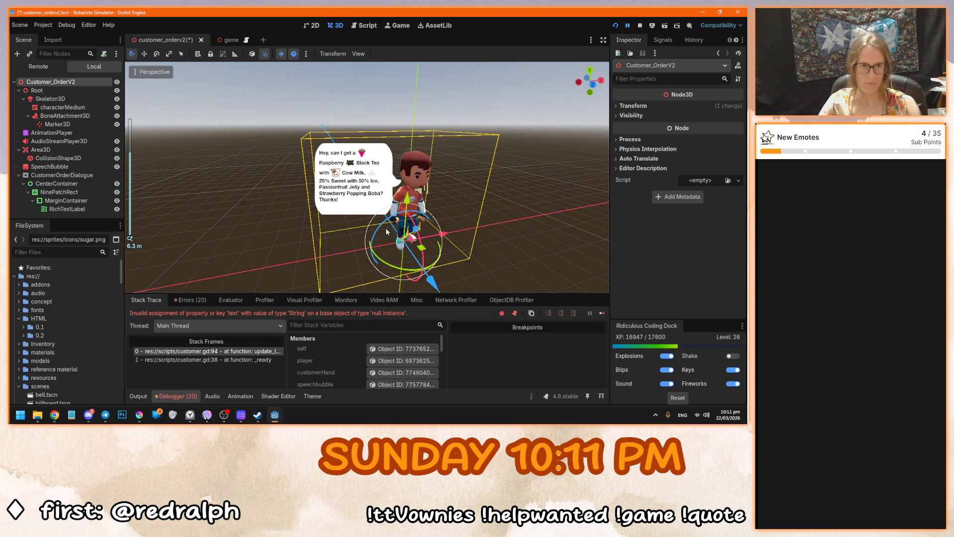
{"action": "key", "text": "F5"}
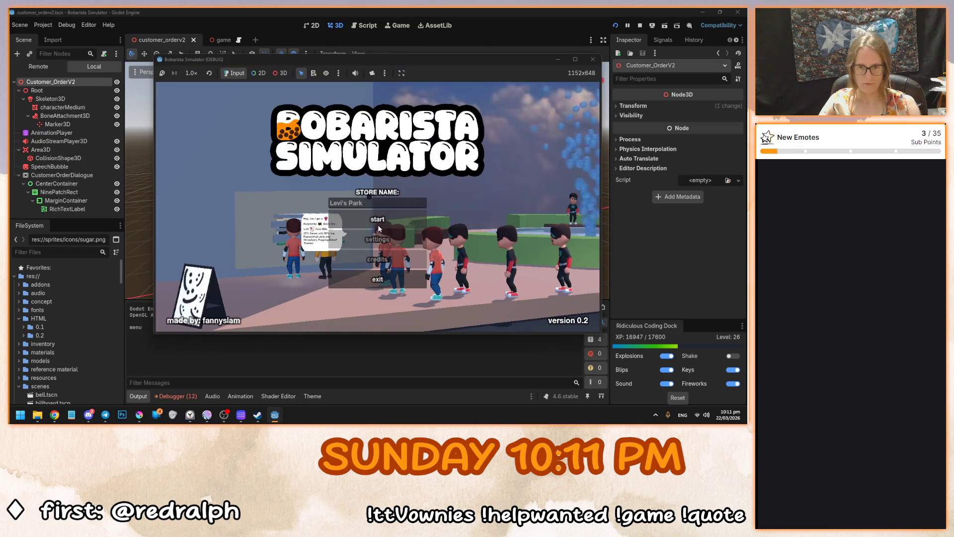
Start the game, watch the customer's speech-bubble order, stop it with F8, and switch to Krita.
{"action": "left_click", "coordinate": [379, 229]}
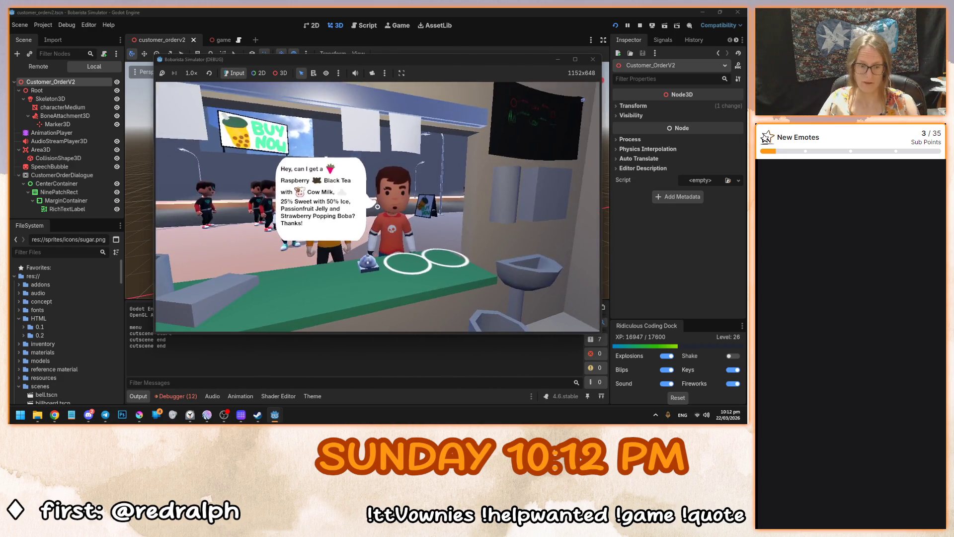
{"action": "key", "text": "F8"}
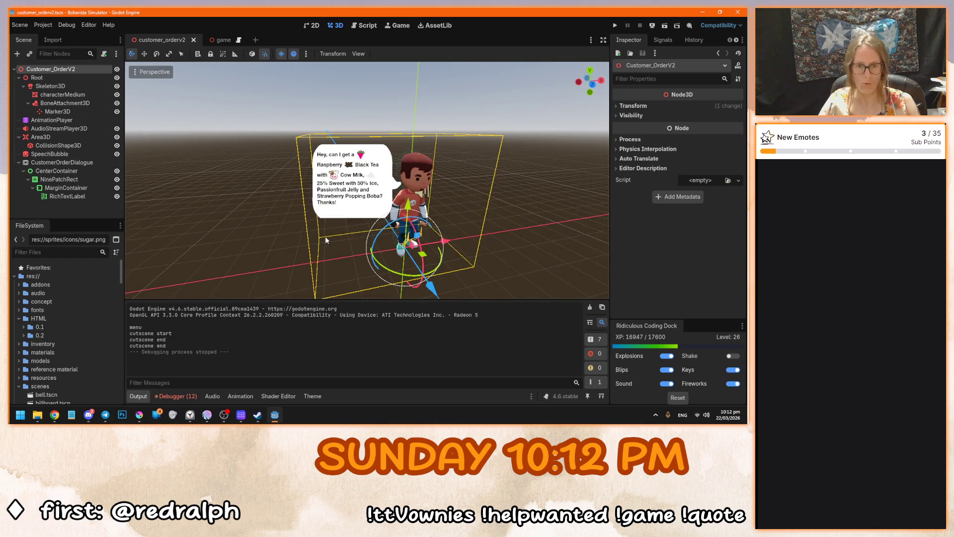
{"action": "left_click", "coordinate": [140, 415]}
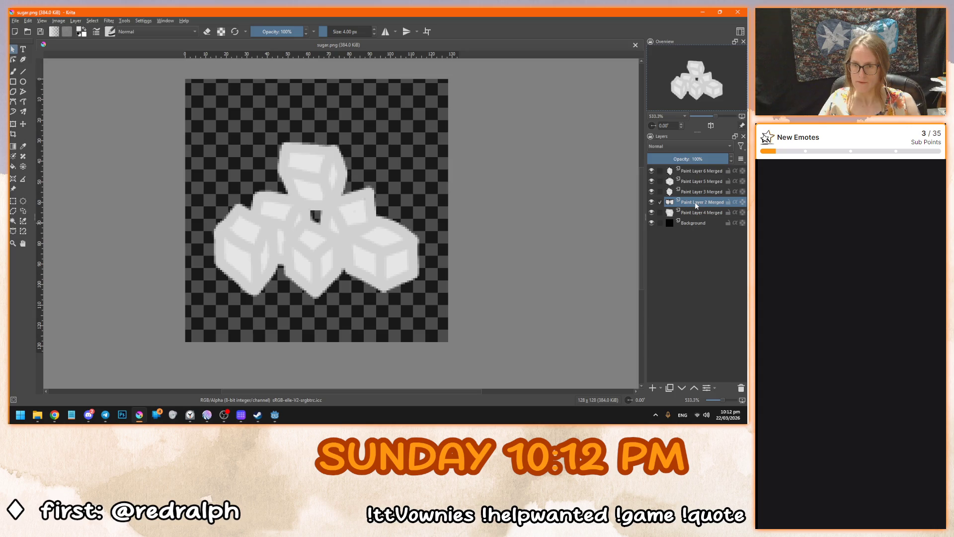
Zoom in, select Paint Layer 6 Merged with the brush, and add a filter layer, moving its settings aside.
{"action": "scroll", "coordinate": [271, 245], "scroll_direction": "up", "scroll_amount": 1}
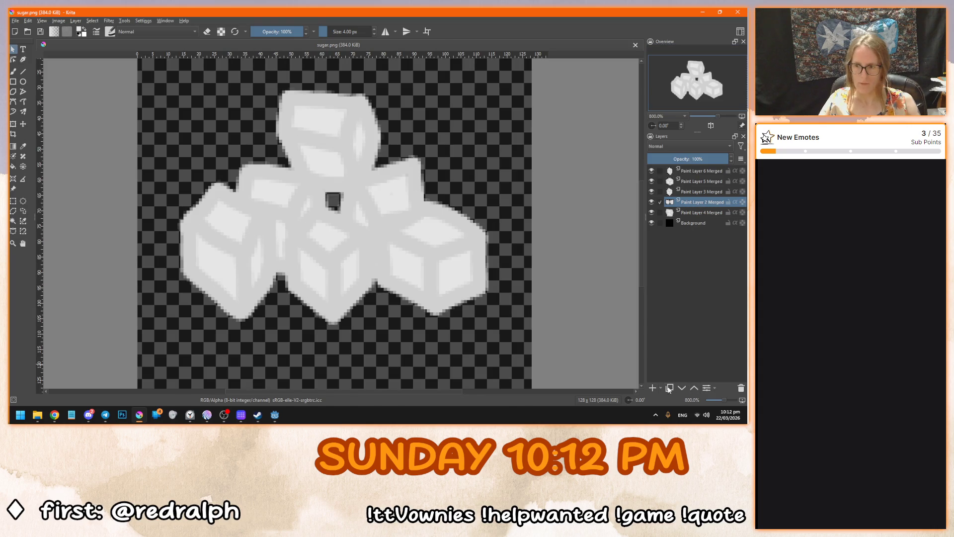
{"action": "left_click", "coordinate": [699, 170]}
{"action": "key", "text": "b"}
{"action": "left_click", "coordinate": [660, 389]}
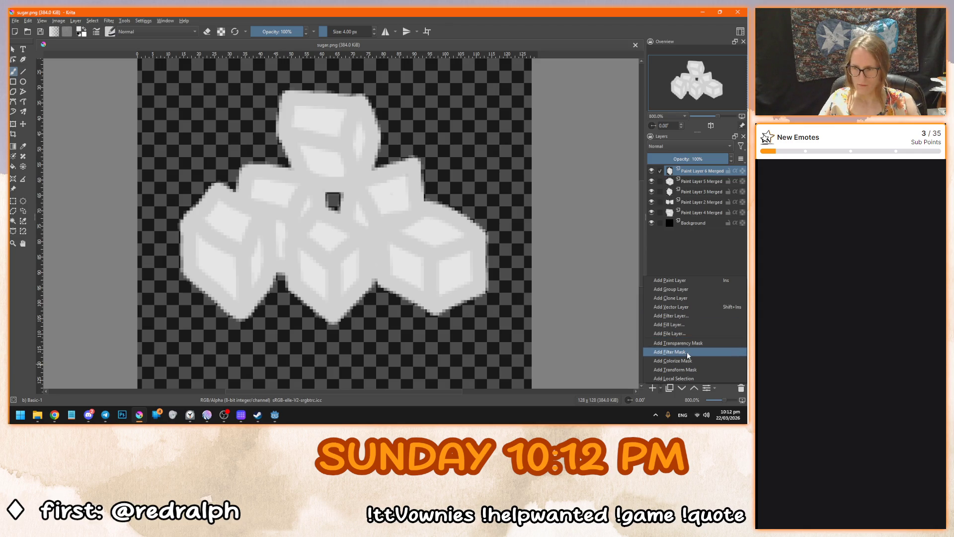
{"action": "left_click", "coordinate": [697, 317]}
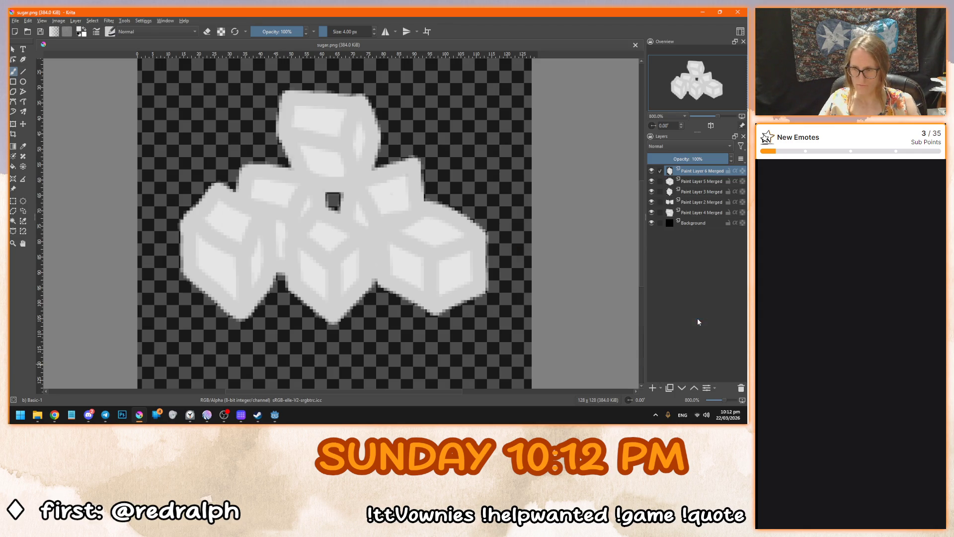
{"action": "left_click_drag", "start_coordinate": [326, 106], "coordinate": [493, 111]}
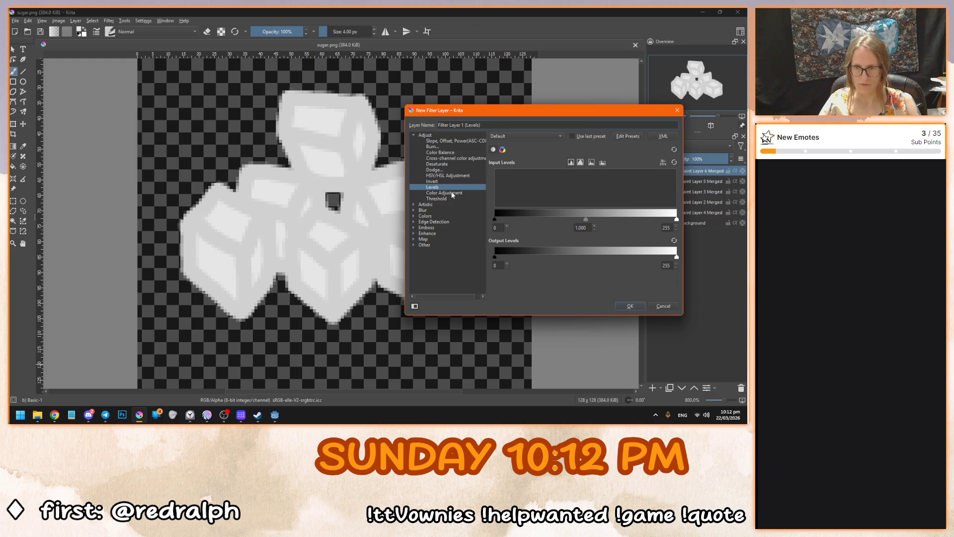
Preview Color Balance, Cross-channel, Desaturate, HSV/HSL and Invert filters, then choose Levels.
{"action": "left_click", "coordinate": [458, 150]}
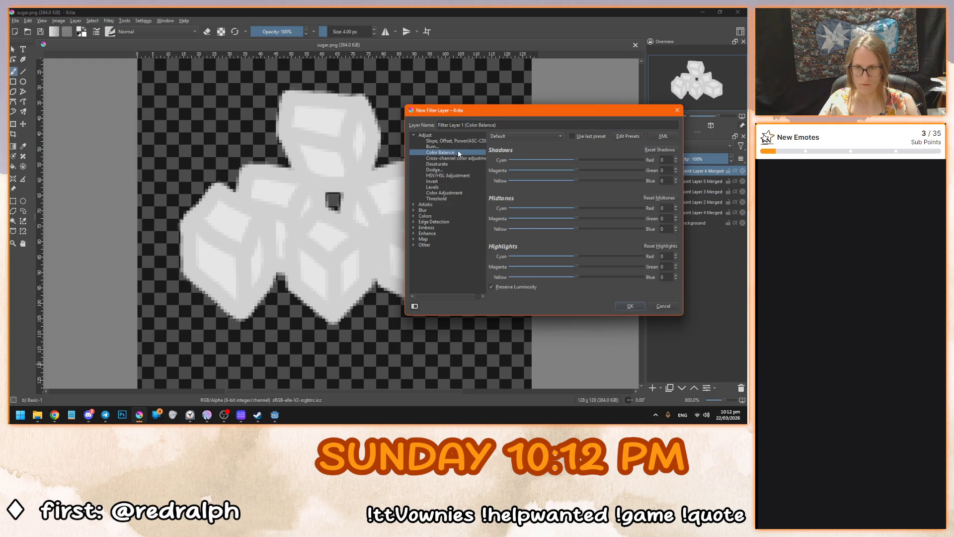
{"action": "left_click", "coordinate": [459, 158]}
{"action": "left_click", "coordinate": [458, 164]}
{"action": "left_click", "coordinate": [455, 175]}
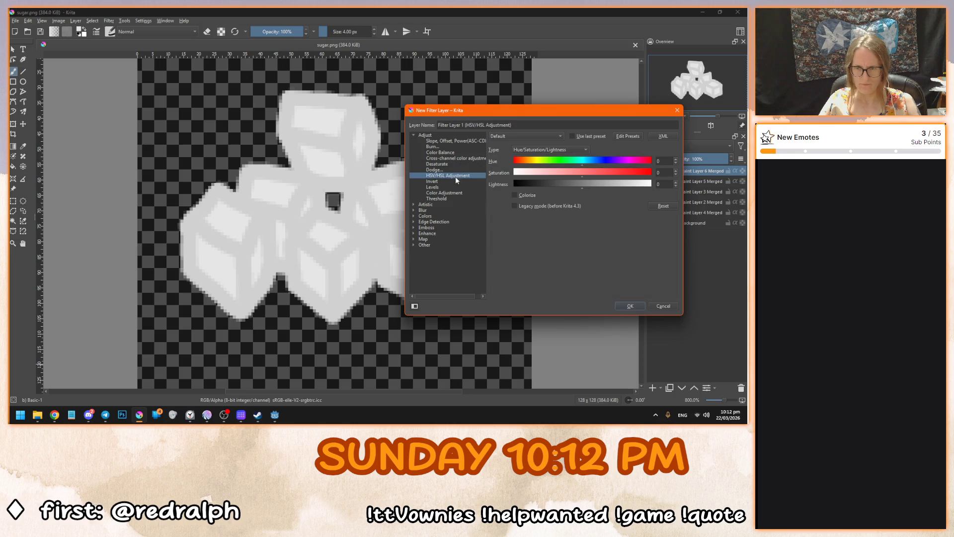
{"action": "left_click", "coordinate": [455, 181]}
{"action": "left_click", "coordinate": [453, 188]}
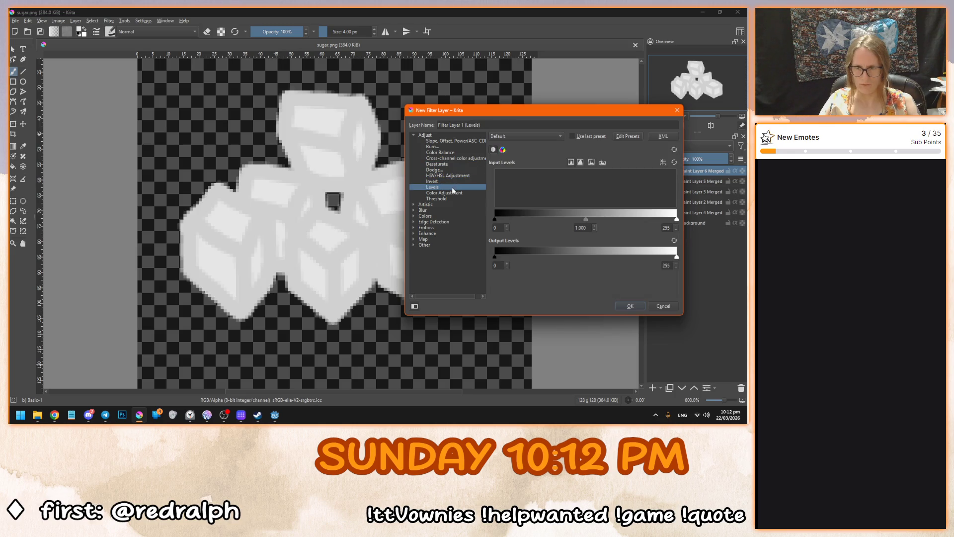
Raise the Levels input black point to about 111, brighten the midtones, and apply the filter layer.
{"action": "mouse_move", "coordinate": [585, 218]}
{"action": "left_mouse_down"}
{"action": "mouse_move", "coordinate": [530, 222]}
{"action": "mouse_move", "coordinate": [610, 229]}
{"action": "left_mouse_up"}
{"action": "left_click_drag", "start_coordinate": [495, 219], "coordinate": [568, 223]}
{"action": "mouse_move", "coordinate": [636, 219]}
{"action": "left_mouse_down"}
{"action": "mouse_move", "coordinate": [575, 223]}
{"action": "mouse_move", "coordinate": [669, 220]}
{"action": "left_mouse_up"}
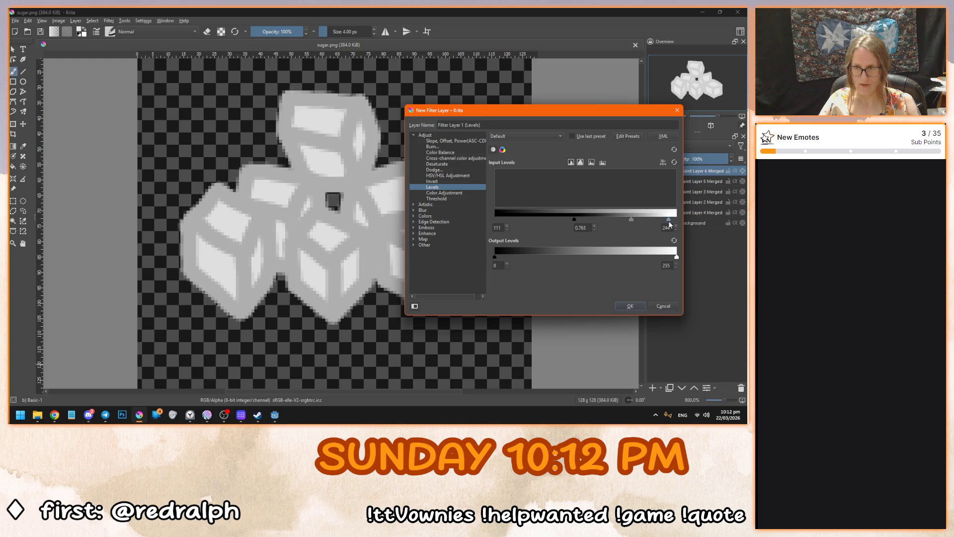
{"action": "left_click", "coordinate": [630, 305]}
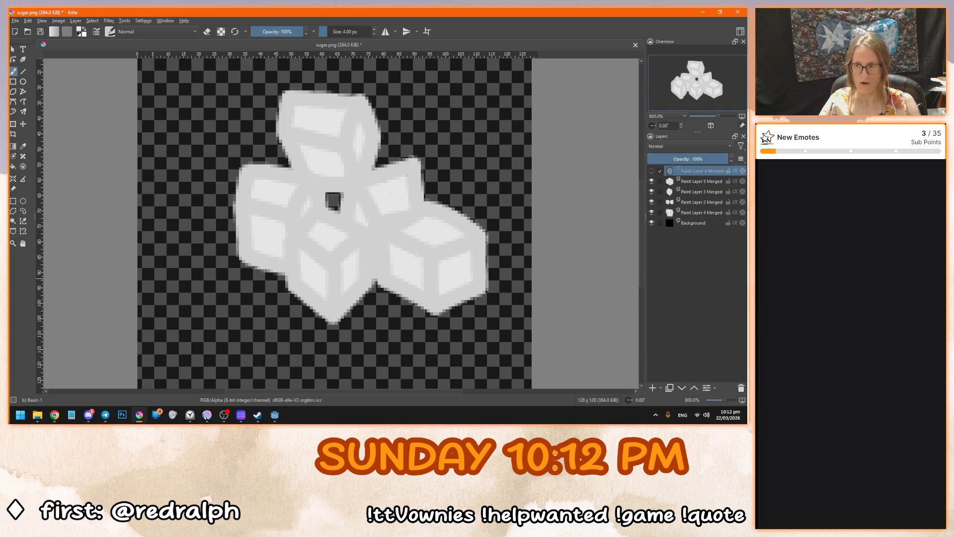
Compare the cubes with and without the Levels layer and set it to Multiply blending.
{"action": "left_click", "coordinate": [651, 172]}
{"action": "left_click", "coordinate": [652, 171]}
{"action": "left_click", "coordinate": [652, 172]}
{"action": "left_click", "coordinate": [652, 171]}
{"action": "right_click", "coordinate": [697, 168]}
{"action": "key", "text": "Escape"}
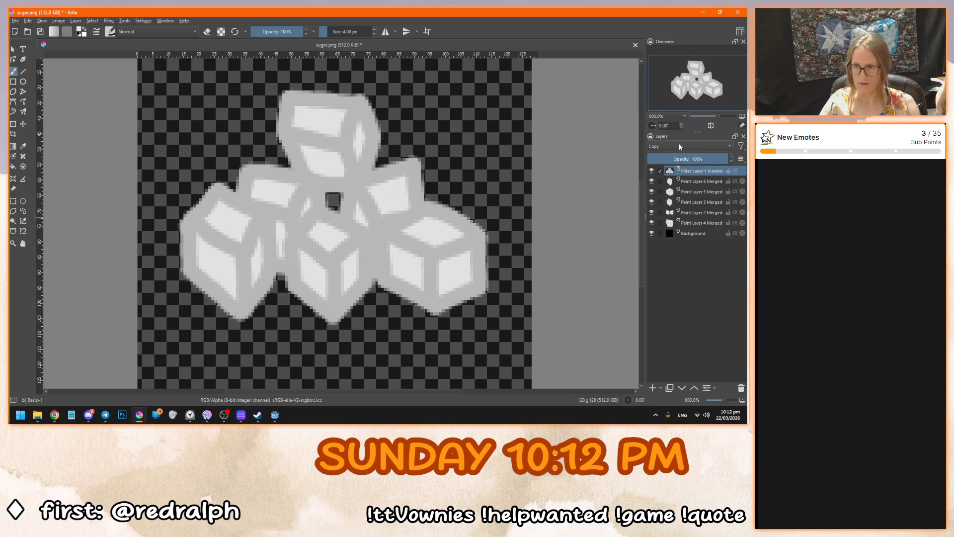
{"action": "left_click", "coordinate": [693, 145]}
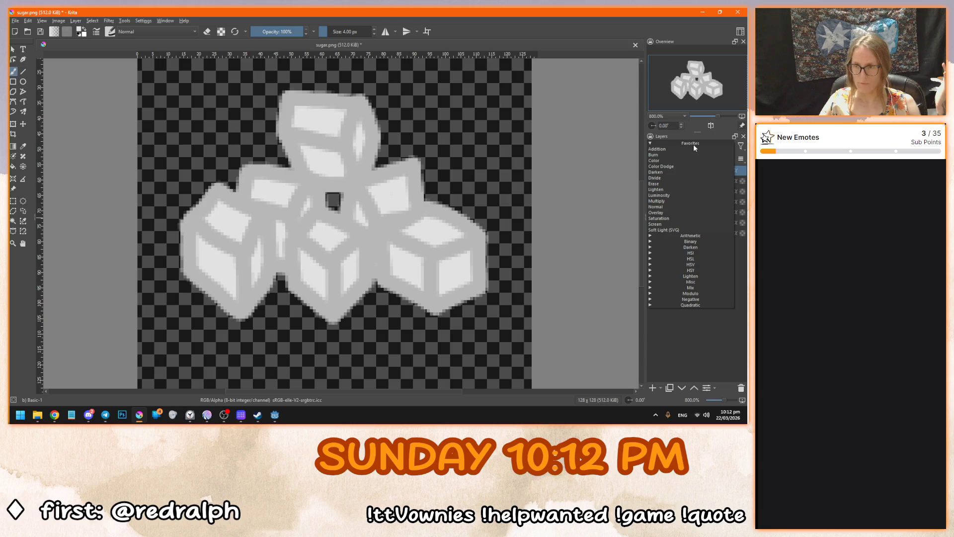
{"action": "left_click", "coordinate": [679, 201]}
Compare the Multiply result, then switch the filter layer to Darken blending.
{"action": "left_click", "coordinate": [652, 172]}
{"action": "left_click", "coordinate": [652, 172]}
{"action": "left_click", "coordinate": [652, 172]}
{"action": "left_click", "coordinate": [652, 172]}
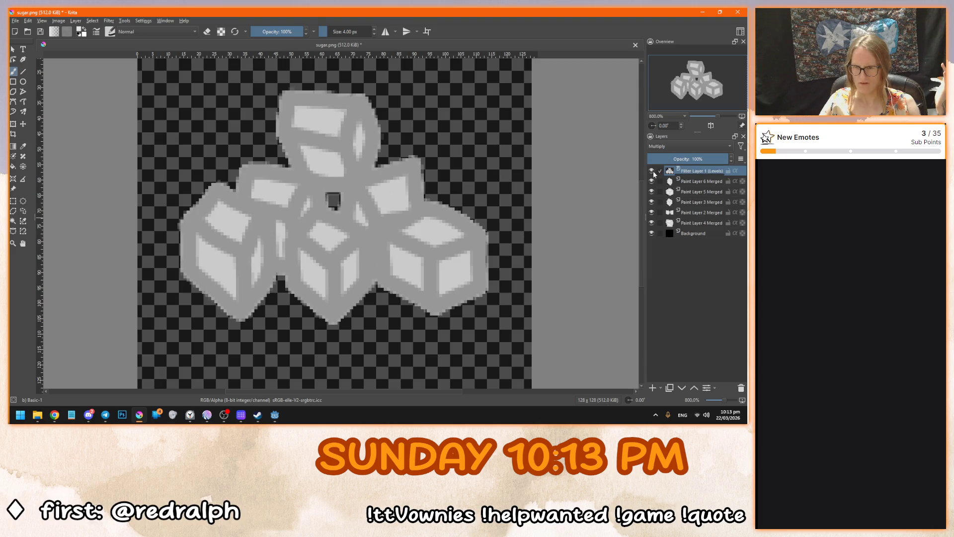
{"action": "left_click", "coordinate": [697, 146]}
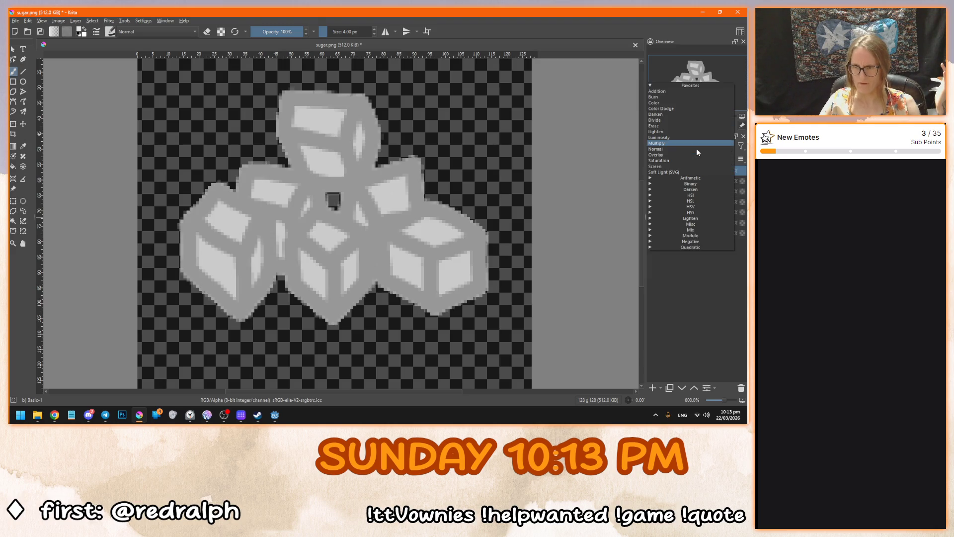
{"action": "left_click", "coordinate": [684, 114]}
{"action": "left_click", "coordinate": [652, 171]}
{"action": "left_click", "coordinate": [652, 171]}
Duplicate the Levels filter layer and set the copy's opacity to 25%.
{"action": "right_click", "coordinate": [709, 169]}
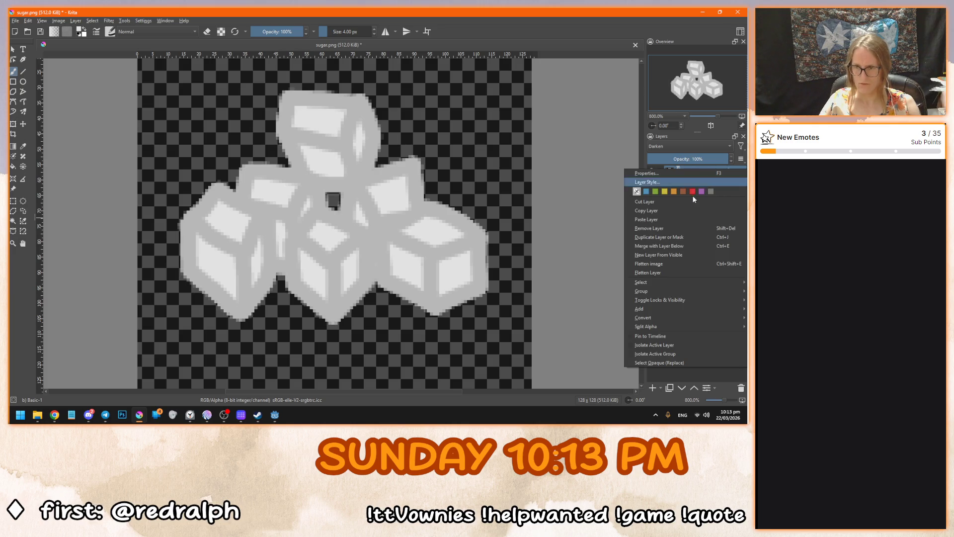
{"action": "left_click", "coordinate": [700, 237]}
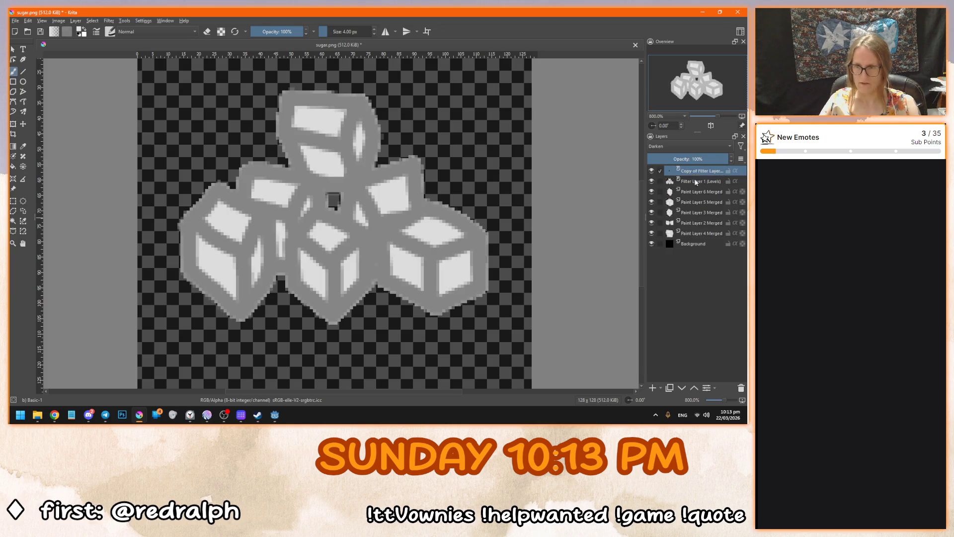
{"action": "left_click", "coordinate": [699, 159]}
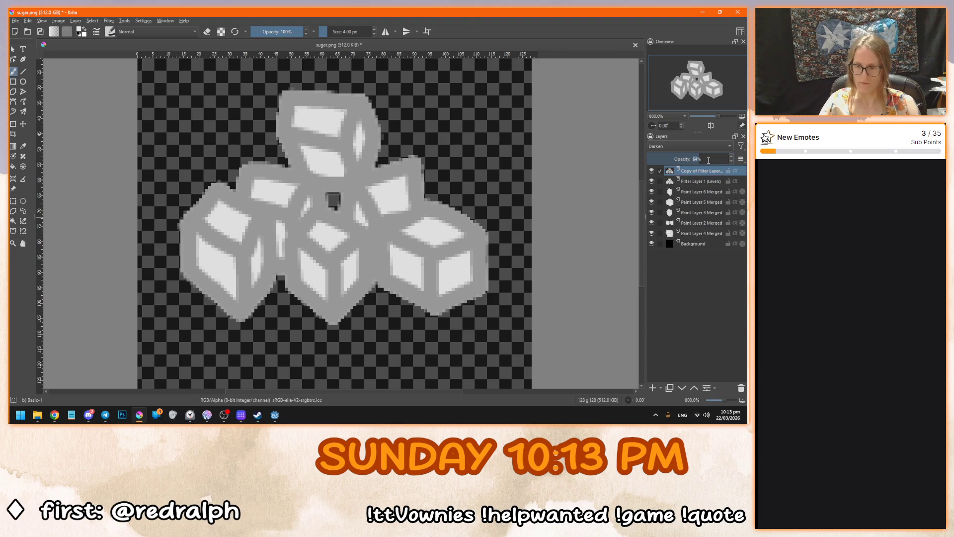
{"action": "type", "text": "25"}
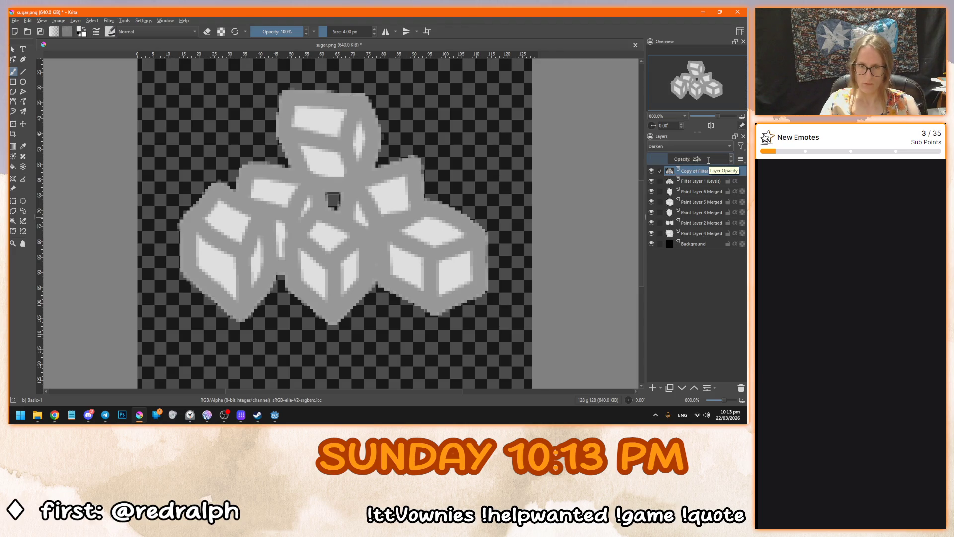
{"action": "key", "text": "Return"}
{"action": "left_click", "coordinate": [652, 172]}
{"action": "left_click", "coordinate": [652, 171]}
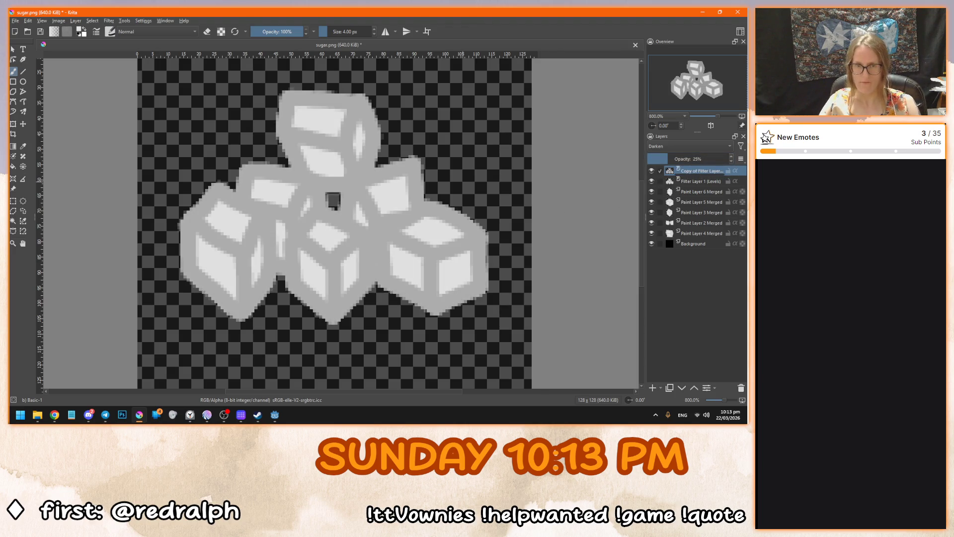
Save sugar.png, confirming the PNG export settings.
{"action": "left_click", "coordinate": [13, 49]}
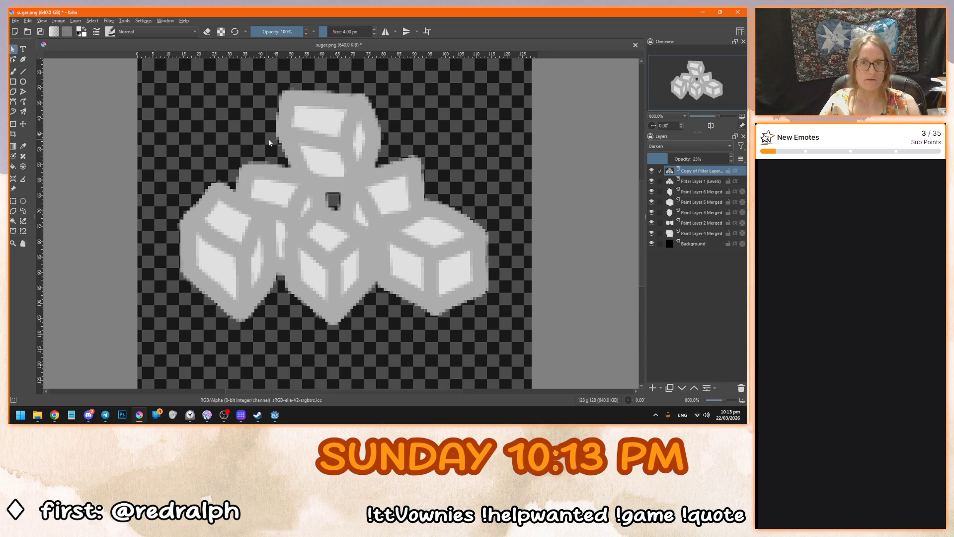
{"action": "key", "text": "ctrl+s"}
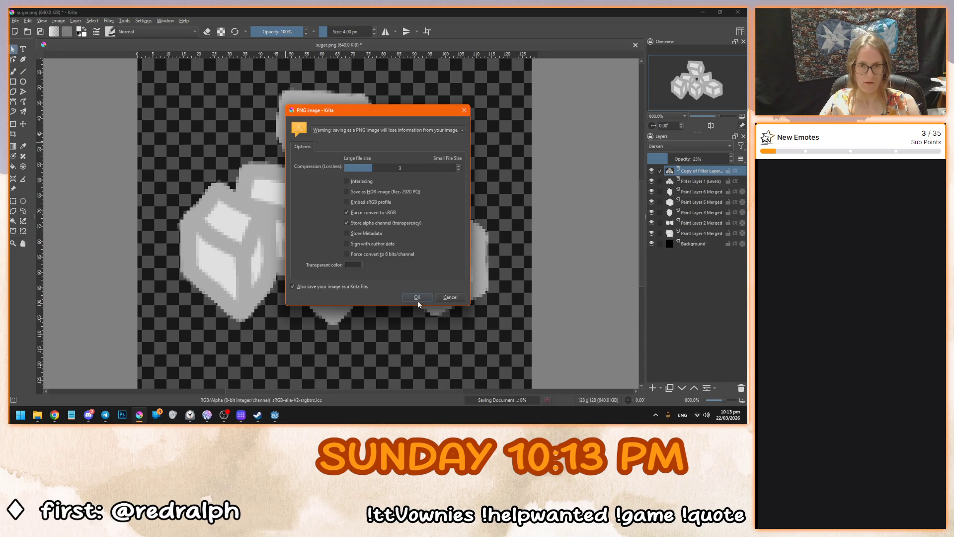
{"action": "left_click", "coordinate": [417, 298]}
Save the Godot scene, return to sugar.png, and add a new empty layer above the cubes.
{"action": "key", "text": "alt+Tab"}
{"action": "scroll", "coordinate": [389, 271], "scroll_direction": "up", "scroll_amount": 5}
{"action": "key", "text": "ctrl+s"}
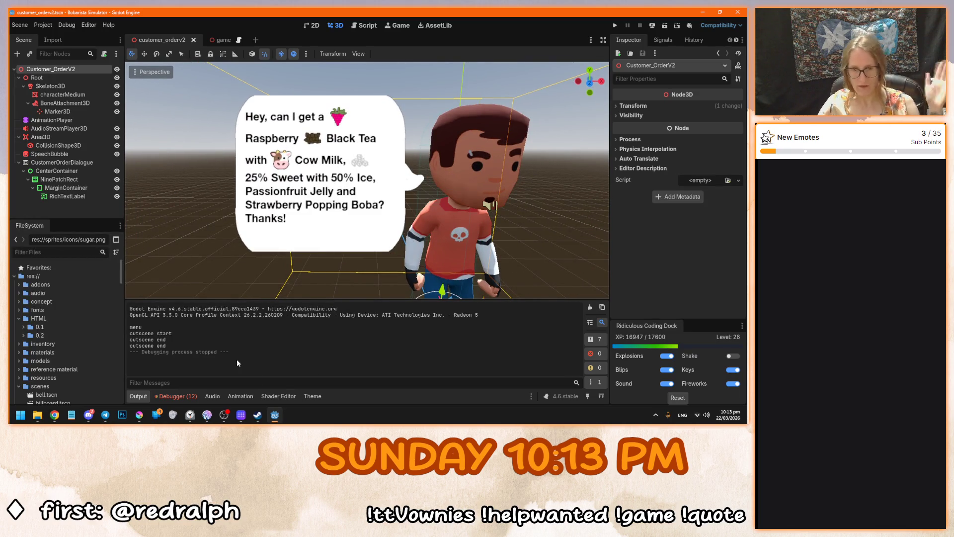
{"action": "left_click", "coordinate": [141, 414]}
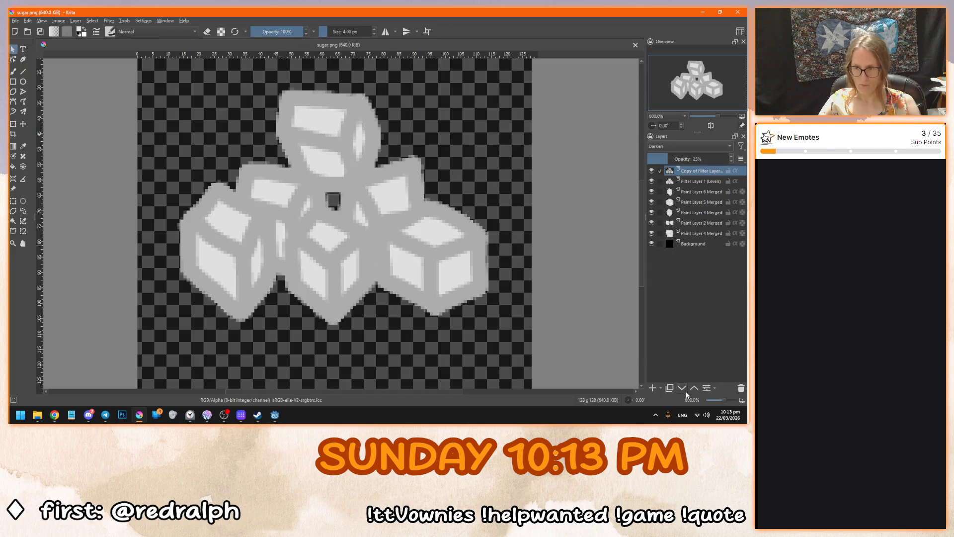
{"action": "left_click", "coordinate": [646, 387]}
Paint pale blue and darker grey-blue swatches side by side in the top-left corner.
{"action": "key", "text": "b"}
{"action": "scroll", "coordinate": [246, 193], "scroll_direction": "down", "scroll_amount": 2}
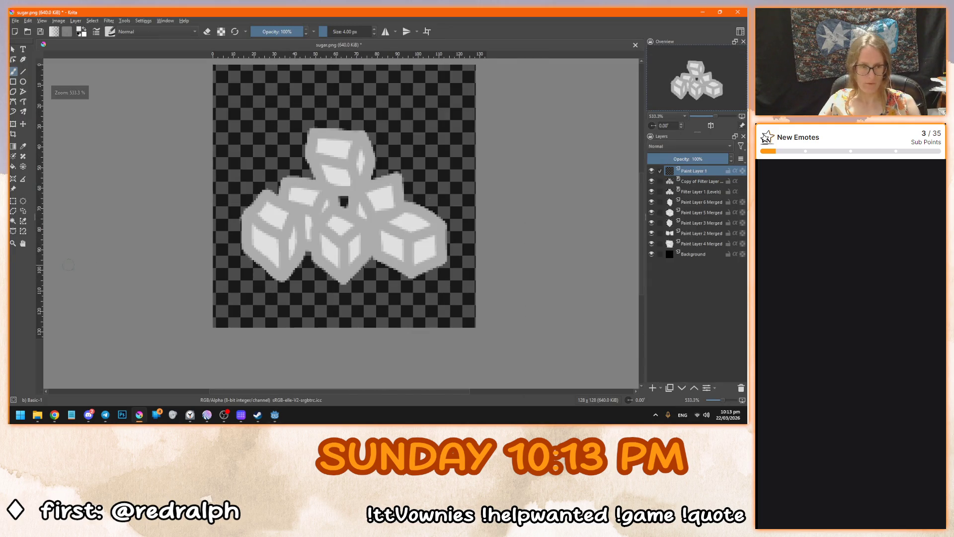
{"action": "scroll", "coordinate": [81, 60], "scroll_direction": "up", "scroll_amount": 1}
{"action": "left_click", "coordinate": [81, 30]}
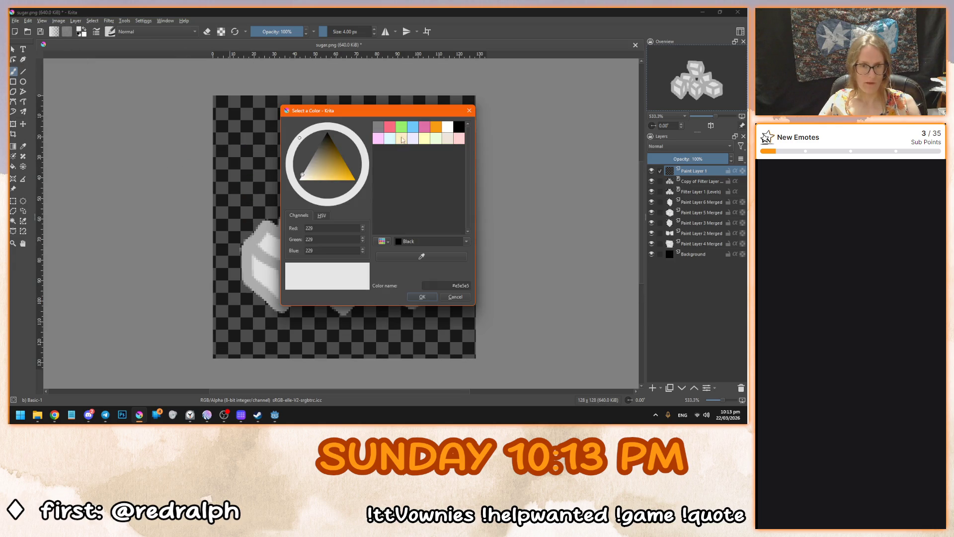
{"action": "left_click", "coordinate": [413, 127]}
{"action": "left_click", "coordinate": [311, 174]}
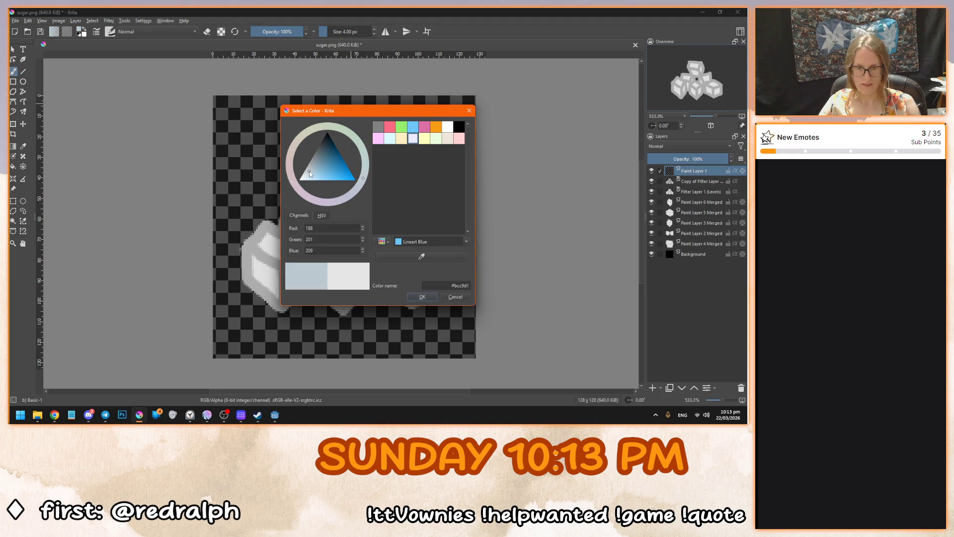
{"action": "left_click", "coordinate": [437, 297]}
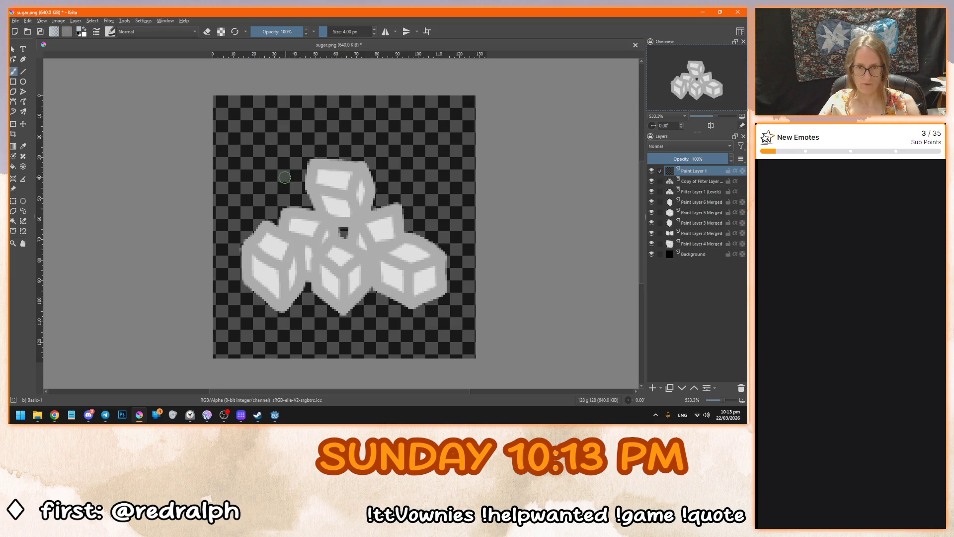
{"action": "left_click_drag", "start_coordinate": [239, 115], "coordinate": [246, 120]}
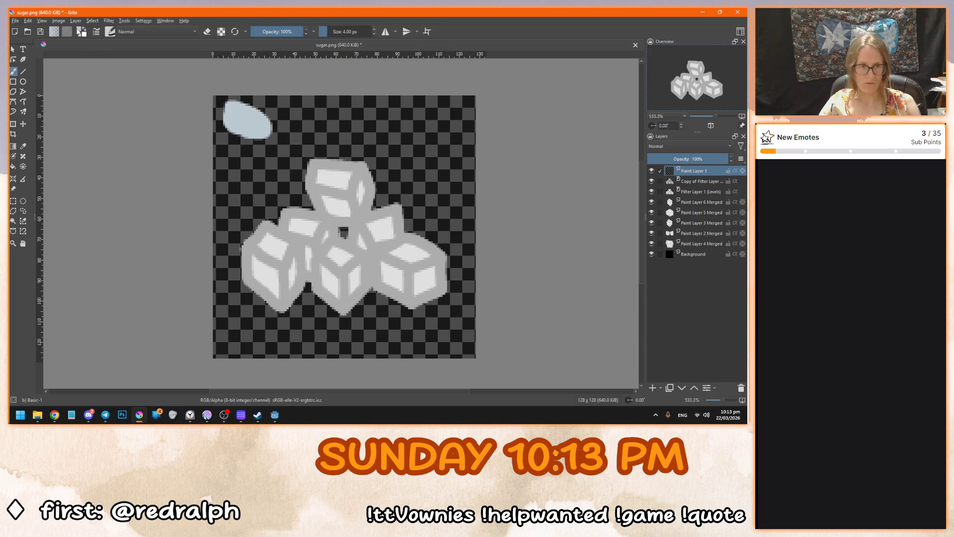
{"action": "left_click", "coordinate": [79, 30]}
{"action": "left_click_drag", "start_coordinate": [318, 164], "coordinate": [316, 159]}
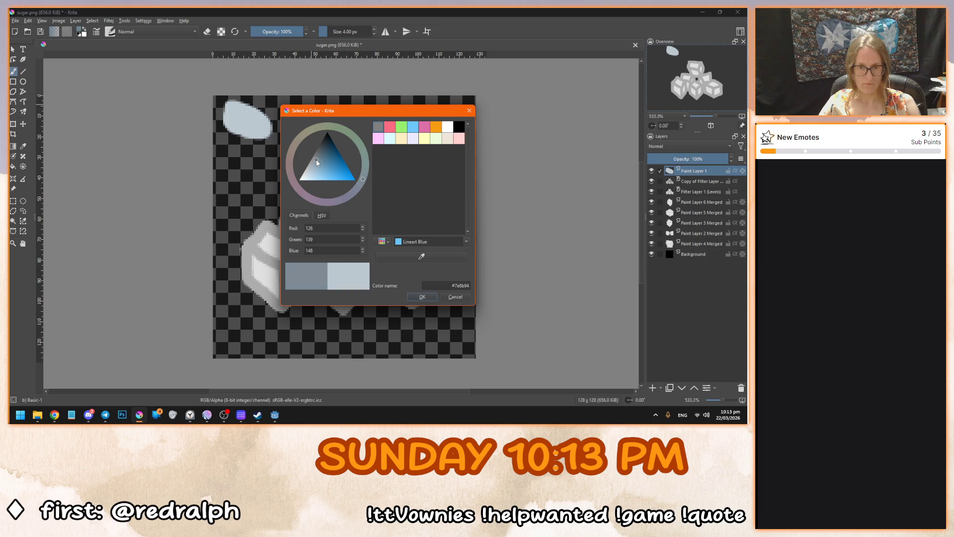
{"action": "key", "text": "Return"}
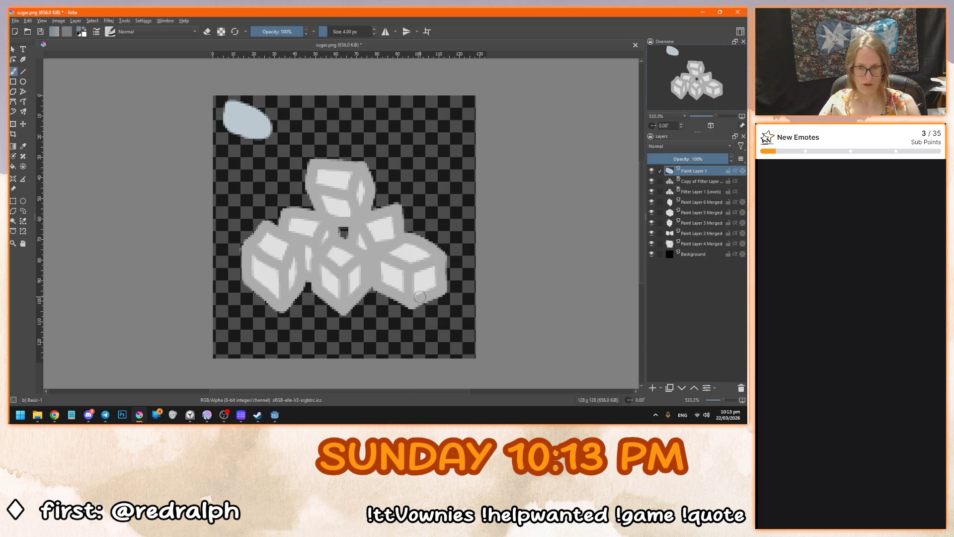
{"action": "left_click_drag", "start_coordinate": [280, 113], "coordinate": [284, 126]}
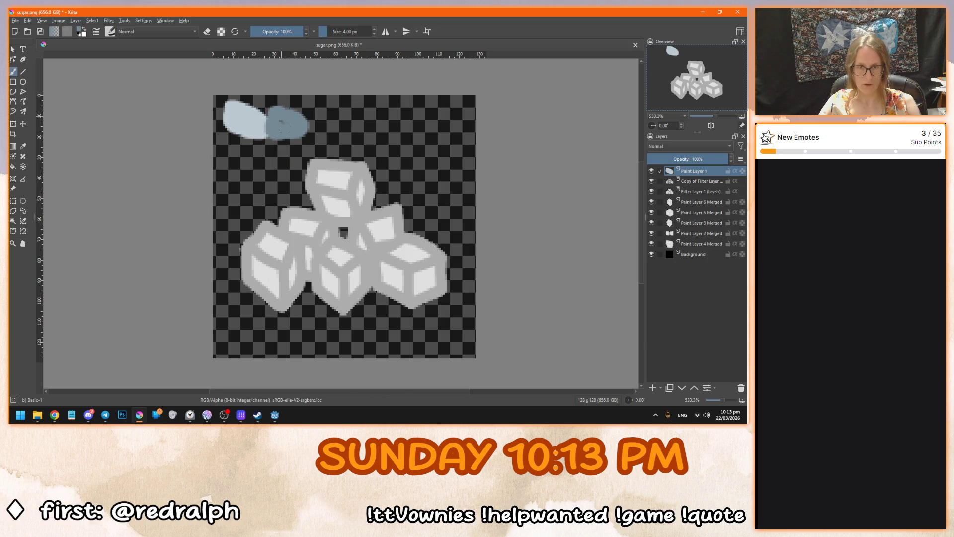
Add another layer and sketch a diamond outline over the cubes with the freehand brush.
{"action": "left_click", "coordinate": [653, 387]}
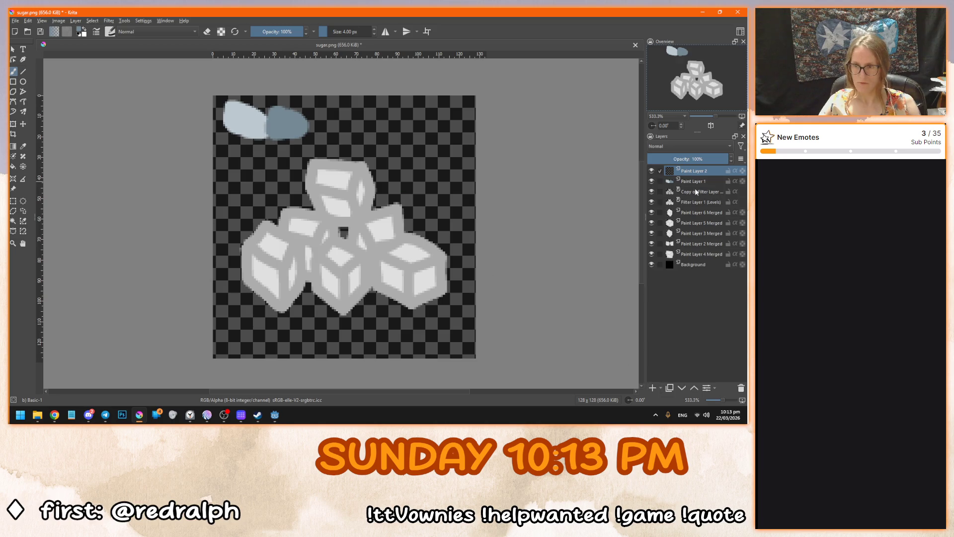
{"action": "left_click", "coordinate": [666, 194]}
{"action": "left_click", "coordinate": [741, 388]}
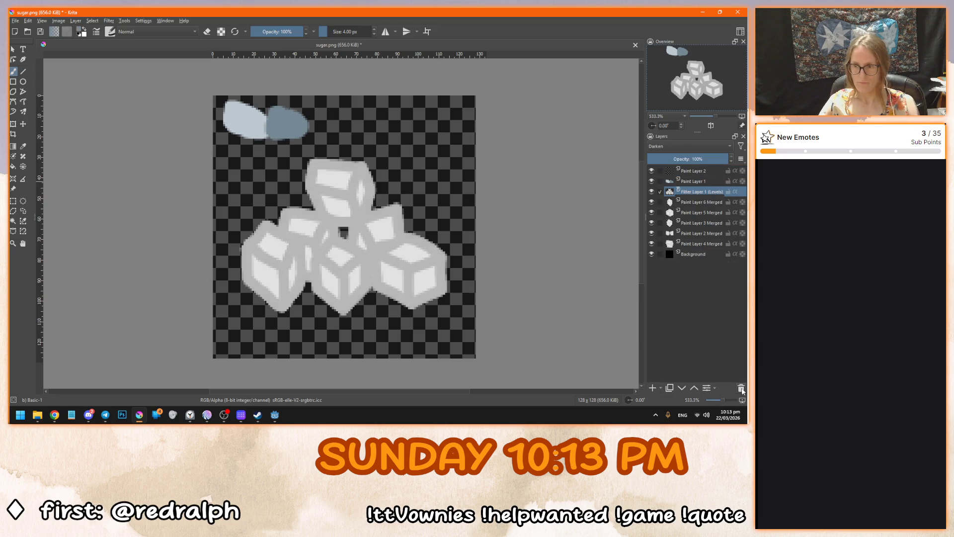
{"action": "key", "text": "ctrl+z"}
{"action": "left_click", "coordinate": [693, 172]}
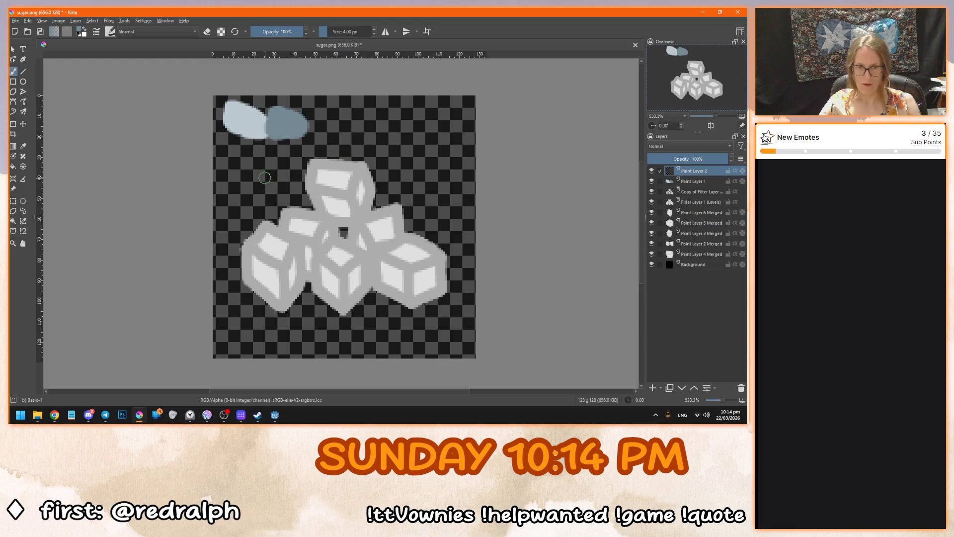
{"action": "mouse_move", "coordinate": [325, 143]}
{"action": "left_mouse_down"}
{"action": "mouse_move", "coordinate": [248, 185]}
{"action": "mouse_move", "coordinate": [253, 197]}
{"action": "mouse_move", "coordinate": [342, 246]}
{"action": "mouse_move", "coordinate": [449, 209]}
{"action": "mouse_move", "coordinate": [459, 193]}
{"action": "mouse_move", "coordinate": [384, 146]}
{"action": "mouse_move", "coordinate": [341, 132]}
{"action": "mouse_move", "coordinate": [324, 145]}
{"action": "left_mouse_up"}
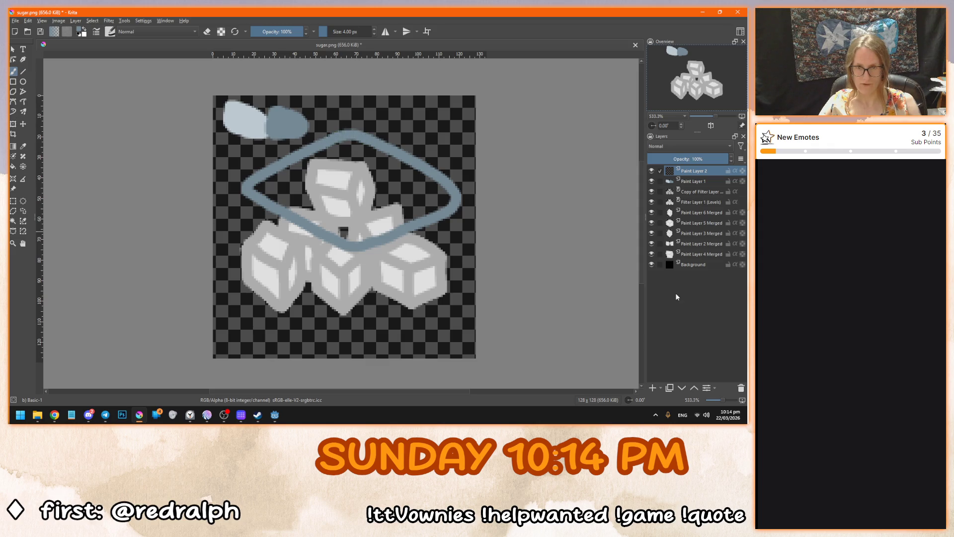
Delete the old cube layers and set the diamond sketch layer to 50% opacity.
{"action": "left_click", "coordinate": [694, 191]}
{"action": "left_click", "coordinate": [695, 253], "text": "shift"}
{"action": "left_click", "coordinate": [741, 387]}
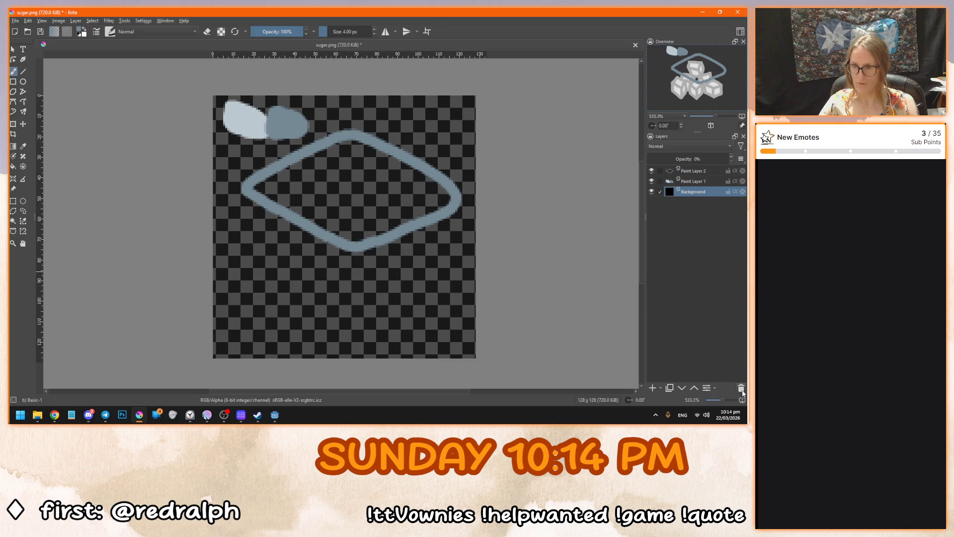
{"action": "left_click", "coordinate": [681, 172]}
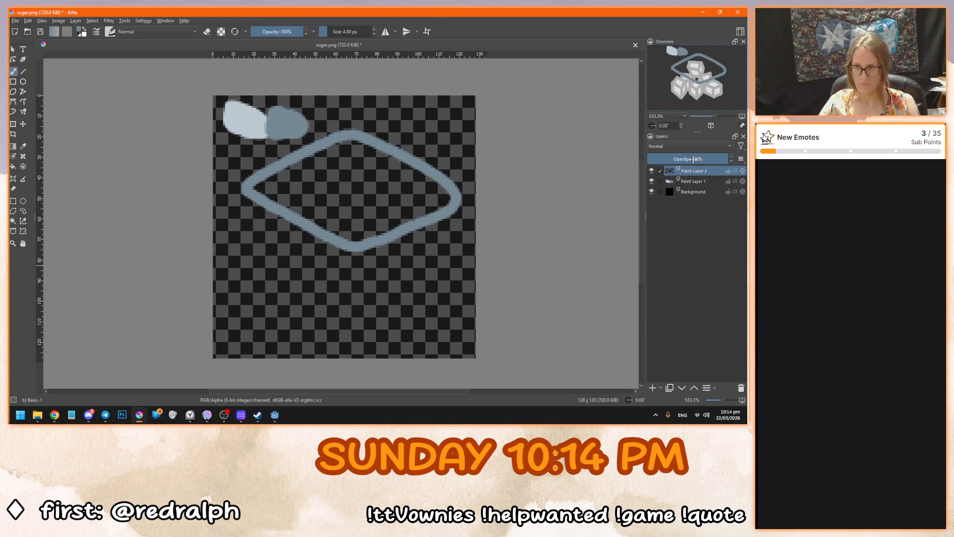
{"action": "type", "text": "50"}
{"action": "key", "text": "Return"}
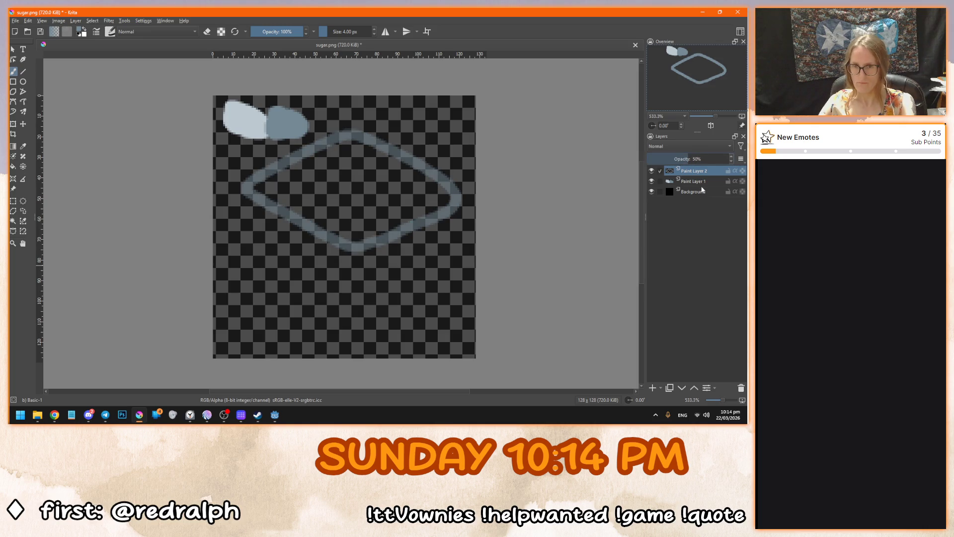
On a new layer above the sketch, trace the diamond's left edges.
{"action": "key", "text": "Insert"}
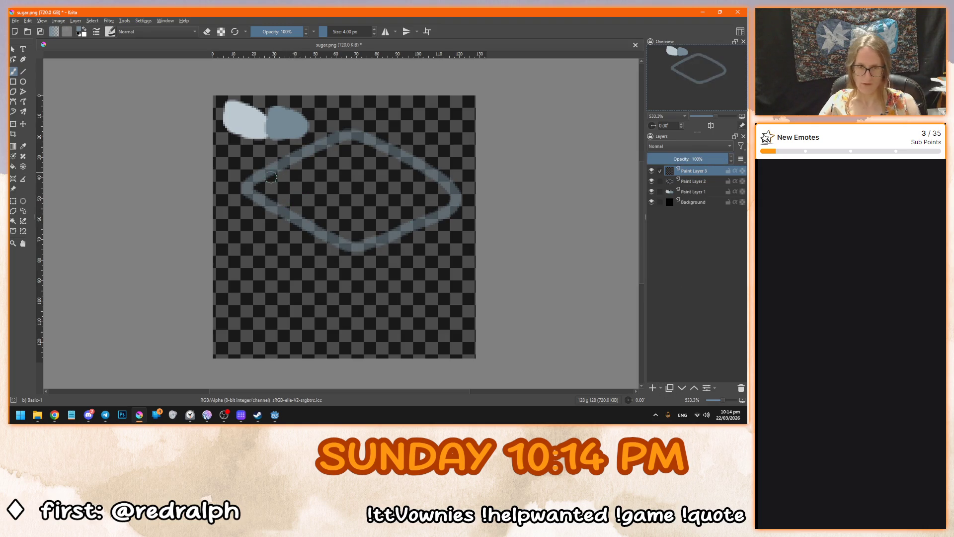
{"action": "left_click_drag", "start_coordinate": [321, 140], "coordinate": [242, 183]}
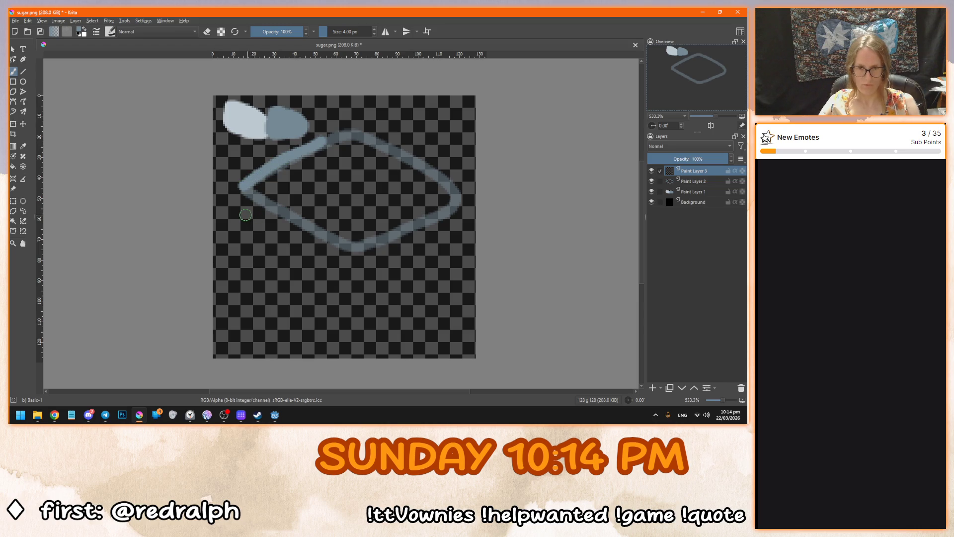
{"action": "mouse_move", "coordinate": [258, 200]}
{"action": "left_mouse_down"}
{"action": "mouse_move", "coordinate": [343, 240]}
{"action": "mouse_move", "coordinate": [443, 201]}
{"action": "mouse_move", "coordinate": [422, 165]}
{"action": "mouse_move", "coordinate": [369, 134]}
{"action": "mouse_move", "coordinate": [449, 187]}
{"action": "left_mouse_up"}
{"action": "key", "text": "ctrl+z"}
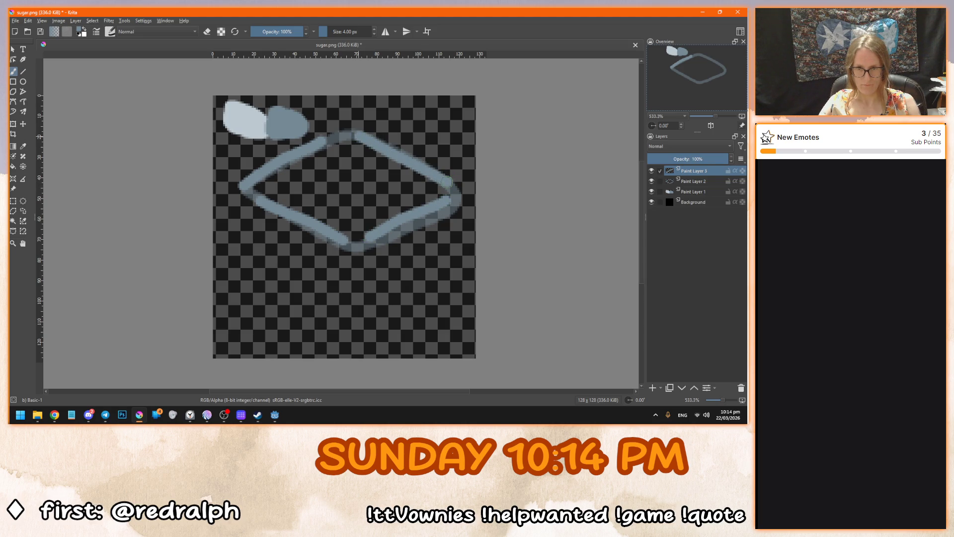
Delete the rough sketch layer, fade the traced edges, and paint the diamond's top edges on a new layer.
{"action": "right_click", "coordinate": [703, 182]}
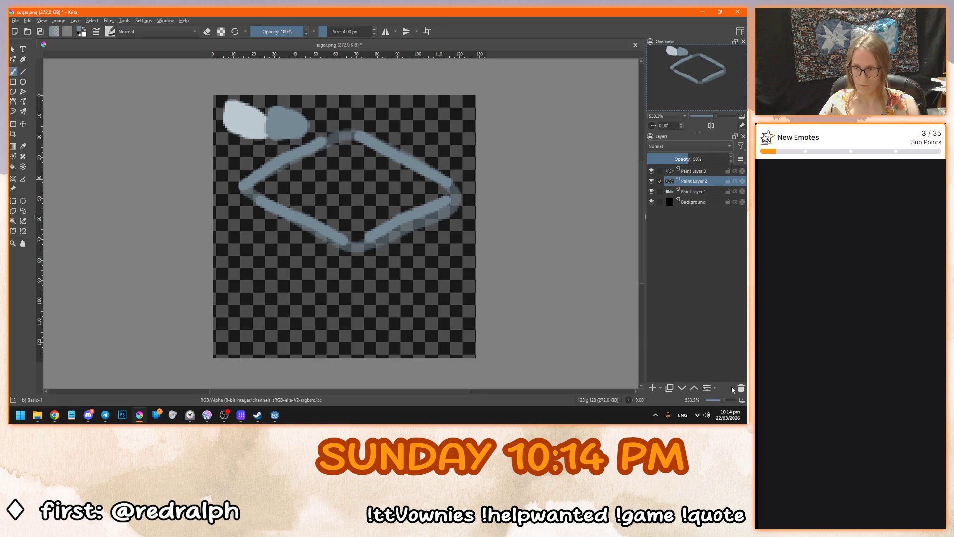
{"action": "left_click", "coordinate": [705, 239]}
{"action": "left_click", "coordinate": [688, 171]}
{"action": "key", "text": "Insert"}
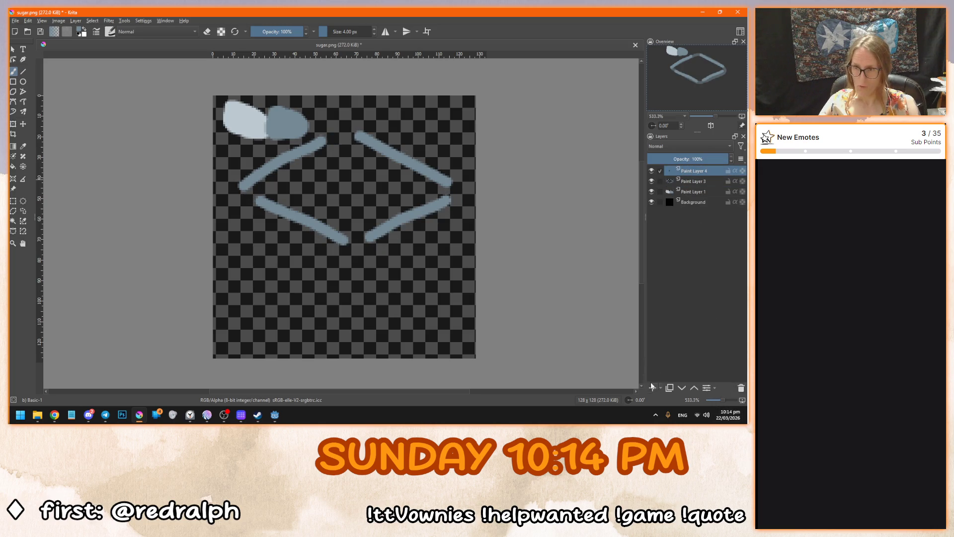
{"action": "left_click", "coordinate": [703, 182]}
{"action": "left_click_drag", "start_coordinate": [692, 160], "coordinate": [673, 160]}
{"action": "left_click", "coordinate": [696, 171]}
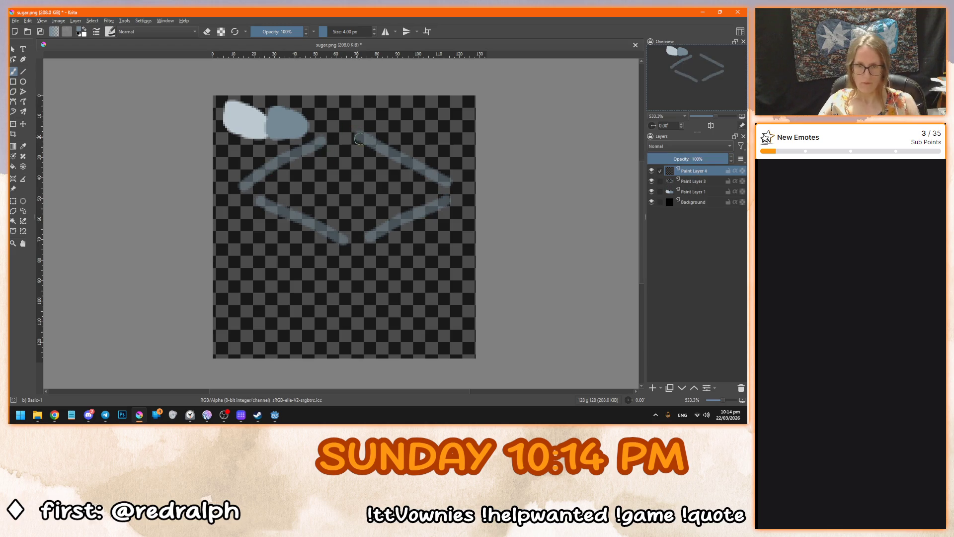
{"action": "mouse_move", "coordinate": [381, 144]}
{"action": "left_mouse_down"}
{"action": "mouse_move", "coordinate": [341, 124]}
{"action": "mouse_move", "coordinate": [249, 185]}
{"action": "mouse_move", "coordinate": [252, 199]}
{"action": "mouse_move", "coordinate": [350, 244]}
{"action": "mouse_move", "coordinate": [458, 188]}
{"action": "mouse_move", "coordinate": [379, 139]}
{"action": "left_mouse_up"}
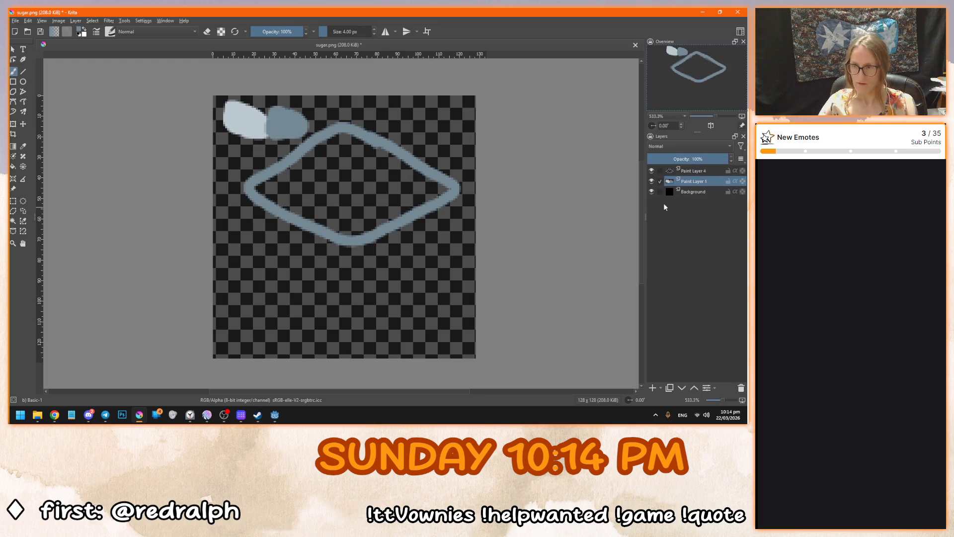
Merge the diamond strokes, duplicate the layer, and move the copy down below the original.
{"action": "key", "text": "ctrl+e"}
{"action": "key", "text": "ctrl+j"}
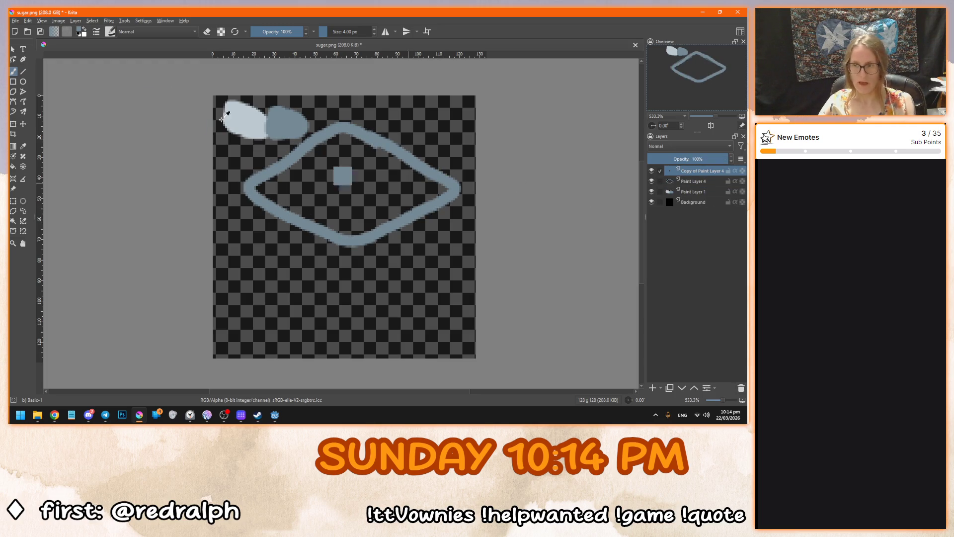
{"action": "left_click", "coordinate": [13, 49]}
{"action": "left_click", "coordinate": [23, 123]}
{"action": "left_click_drag", "start_coordinate": [404, 220], "coordinate": [403, 313]}
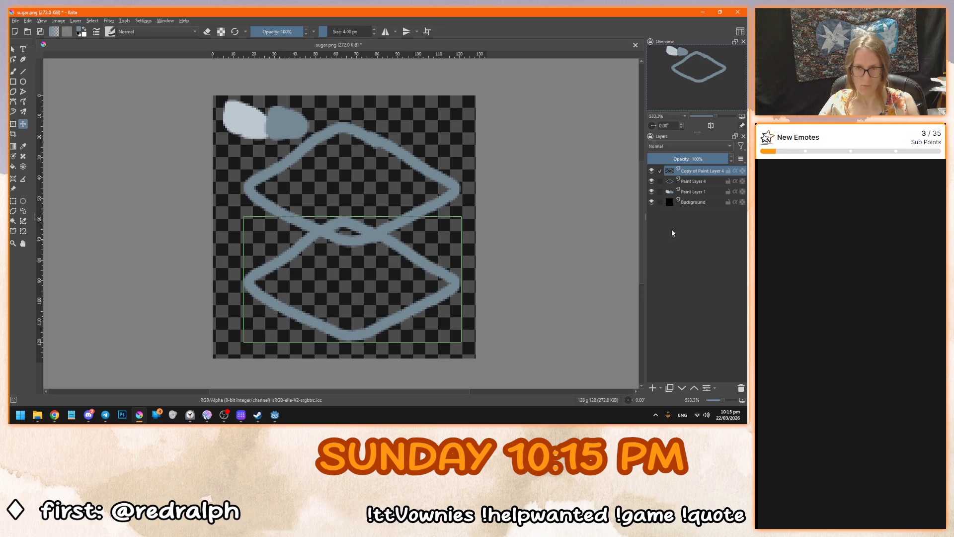
Shift both diamonds slightly up-left together and add a new layer for the cube's sides.
{"action": "left_click", "coordinate": [694, 181], "text": "ctrl"}
{"action": "left_click_drag", "start_coordinate": [377, 225], "coordinate": [370, 218]}
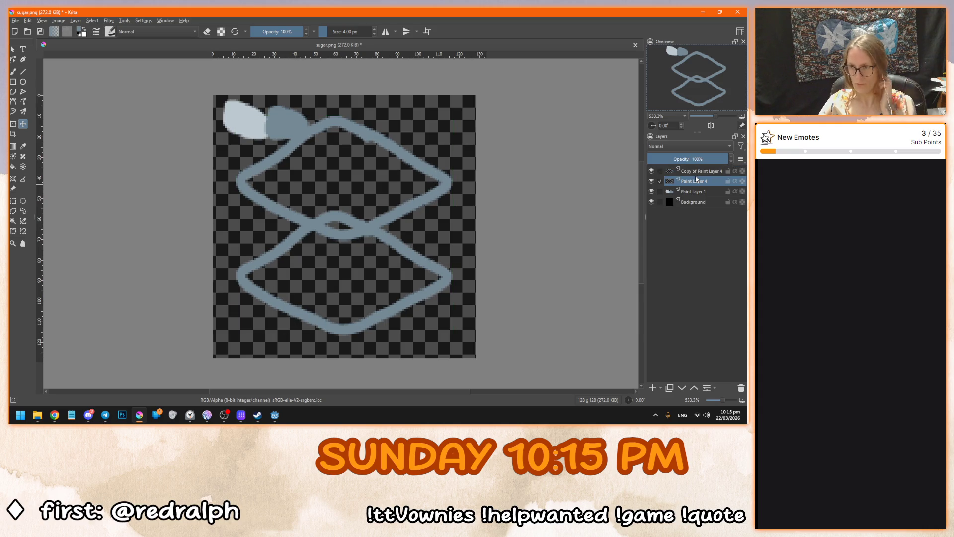
{"action": "left_click", "coordinate": [681, 170]}
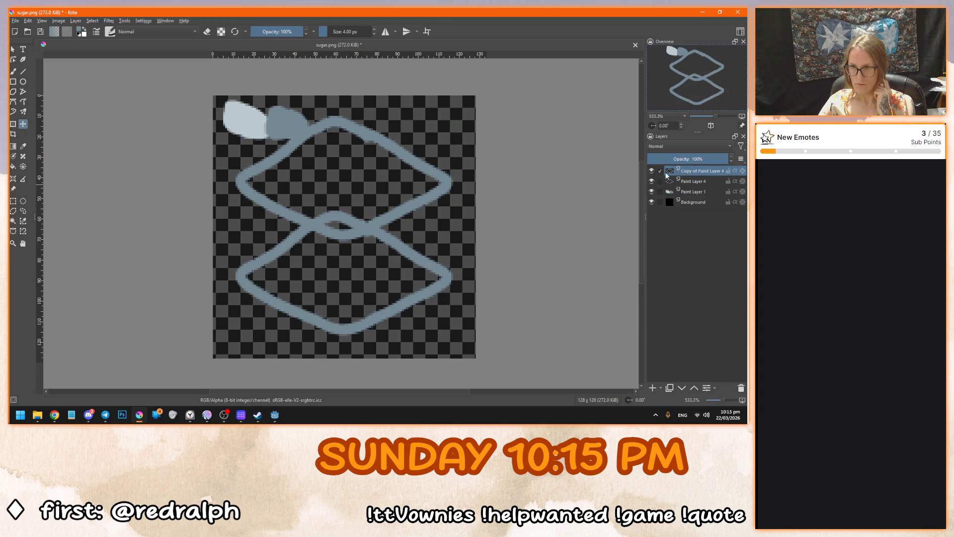
{"action": "left_click", "coordinate": [654, 388]}
Draw the cube's left and right vertical edges with the freehand brush.
{"action": "key", "text": "b"}
{"action": "mouse_move", "coordinate": [346, 326]}
{"action": "left_mouse_down"}
{"action": "mouse_move", "coordinate": [357, 249]}
{"action": "mouse_move", "coordinate": [343, 324]}
{"action": "mouse_move", "coordinate": [340, 238]}
{"action": "left_mouse_up"}
{"action": "key", "text": "ctrl+z"}
{"action": "key", "text": "ctrl+z"}
{"action": "left_click_drag", "start_coordinate": [447, 184], "coordinate": [445, 280]}
{"action": "left_click_drag", "start_coordinate": [238, 184], "coordinate": [240, 271]}
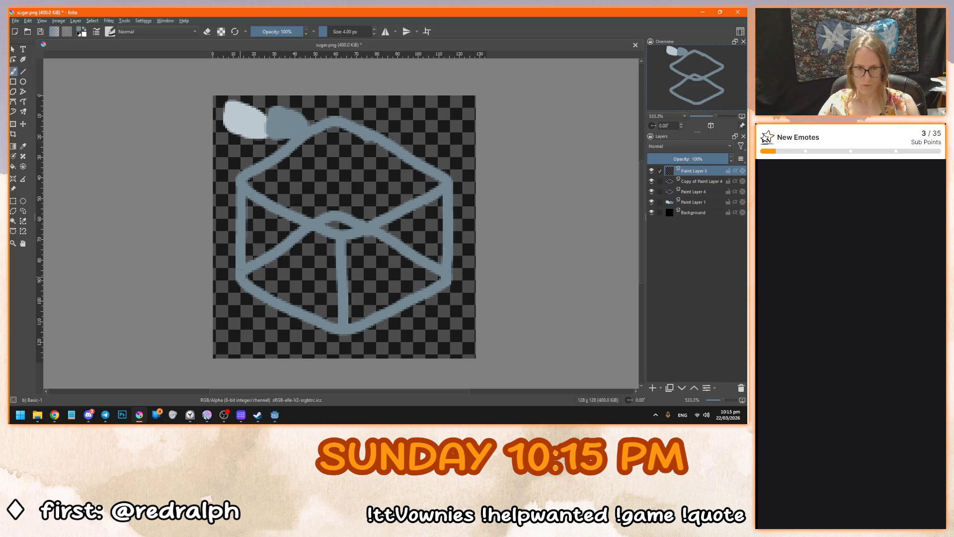
Erase the hidden lines at the cube's centre and lower junctions.
{"action": "left_click", "coordinate": [700, 181]}
{"action": "left_click", "coordinate": [652, 180]}
{"action": "left_click", "coordinate": [652, 181]}
{"action": "key", "text": "e"}
{"action": "mouse_move", "coordinate": [284, 231]}
{"action": "left_mouse_down"}
{"action": "mouse_move", "coordinate": [330, 219]}
{"action": "mouse_move", "coordinate": [348, 225]}
{"action": "left_mouse_up"}
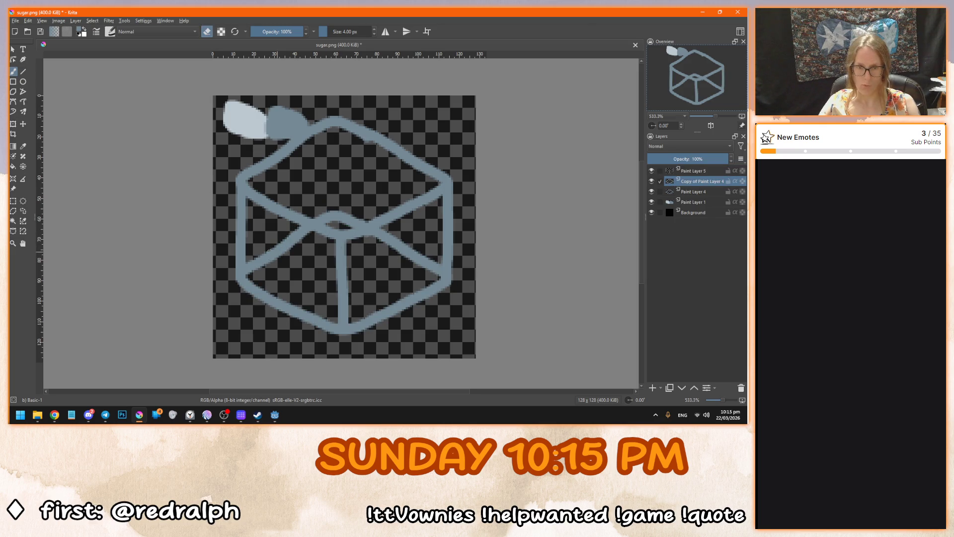
{"action": "mouse_move", "coordinate": [245, 261]}
{"action": "left_mouse_down"}
{"action": "mouse_move", "coordinate": [250, 271]}
{"action": "mouse_move", "coordinate": [247, 262]}
{"action": "mouse_move", "coordinate": [271, 264]}
{"action": "mouse_move", "coordinate": [261, 249]}
{"action": "mouse_move", "coordinate": [278, 243]}
{"action": "mouse_move", "coordinate": [309, 252]}
{"action": "mouse_move", "coordinate": [291, 224]}
{"action": "mouse_move", "coordinate": [348, 209]}
{"action": "mouse_move", "coordinate": [381, 234]}
{"action": "mouse_move", "coordinate": [404, 226]}
{"action": "mouse_move", "coordinate": [398, 251]}
{"action": "mouse_move", "coordinate": [412, 248]}
{"action": "mouse_move", "coordinate": [402, 263]}
{"action": "mouse_move", "coordinate": [451, 256]}
{"action": "left_mouse_up"}
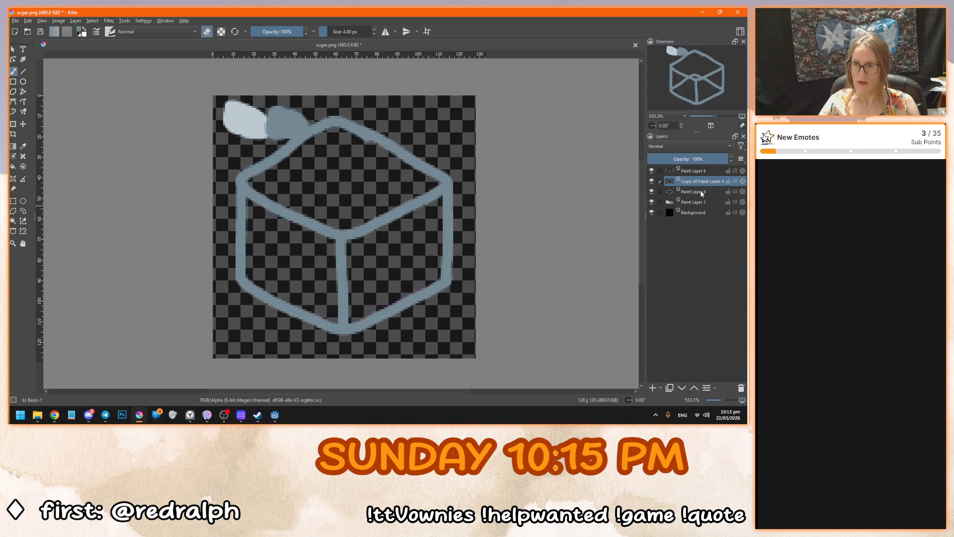
Merge the three cube line layers into Paint Layer 4 Merged and add an empty Paint Layer 2.
{"action": "left_click", "coordinate": [699, 171]}
{"action": "left_click", "coordinate": [698, 194], "text": "shift"}
{"action": "key", "text": "ctrl+e"}
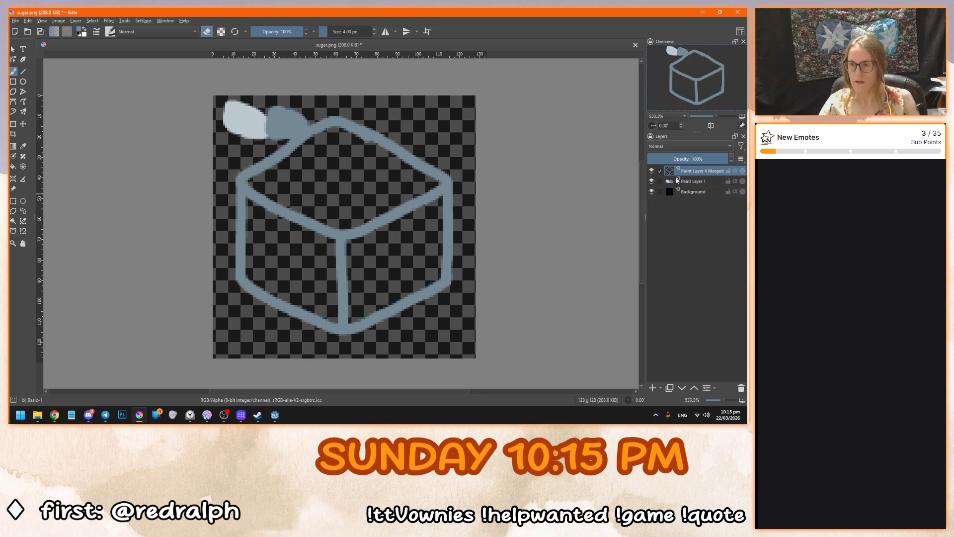
{"action": "left_click", "coordinate": [652, 387]}
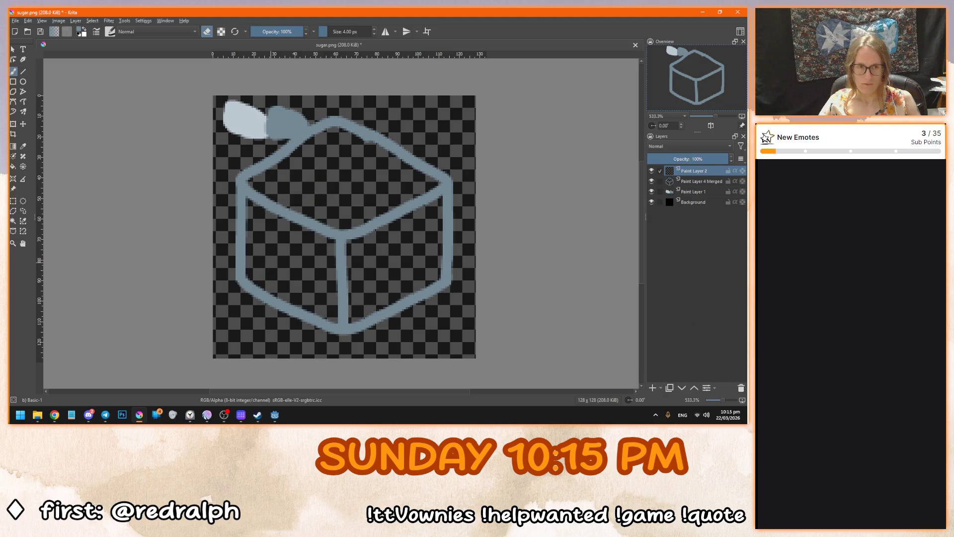
{"action": "left_click_drag", "start_coordinate": [322, 291], "coordinate": [282, 298]}
{"action": "key", "text": "ctrl+z"}
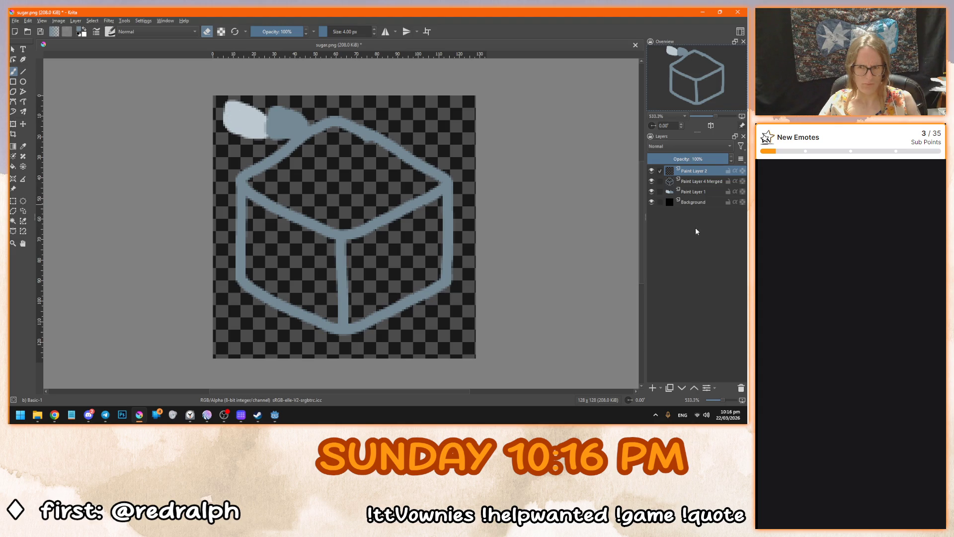
Keep the blue brush colour, turn off erasing, and make Paint Layer 2 active.
{"action": "left_click", "coordinate": [81, 33]}
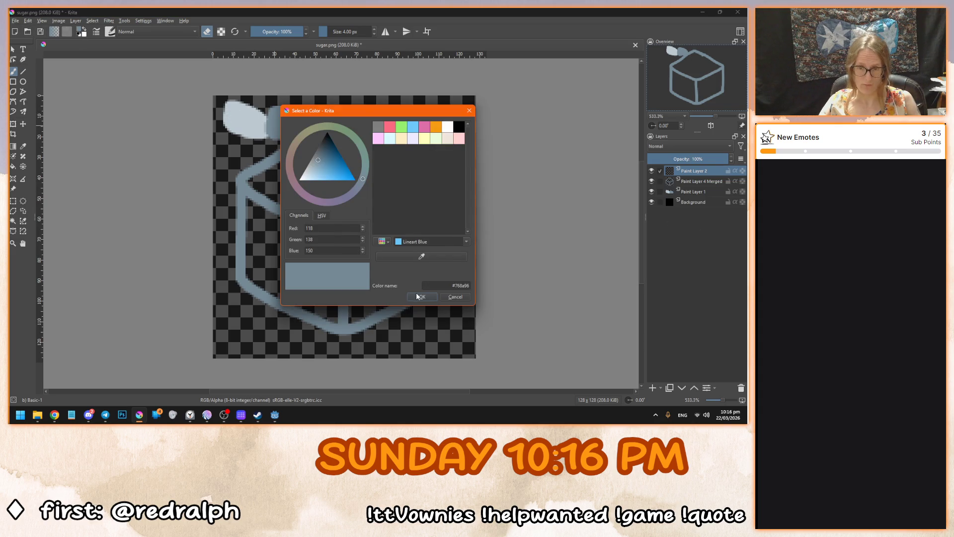
{"action": "left_click", "coordinate": [419, 297]}
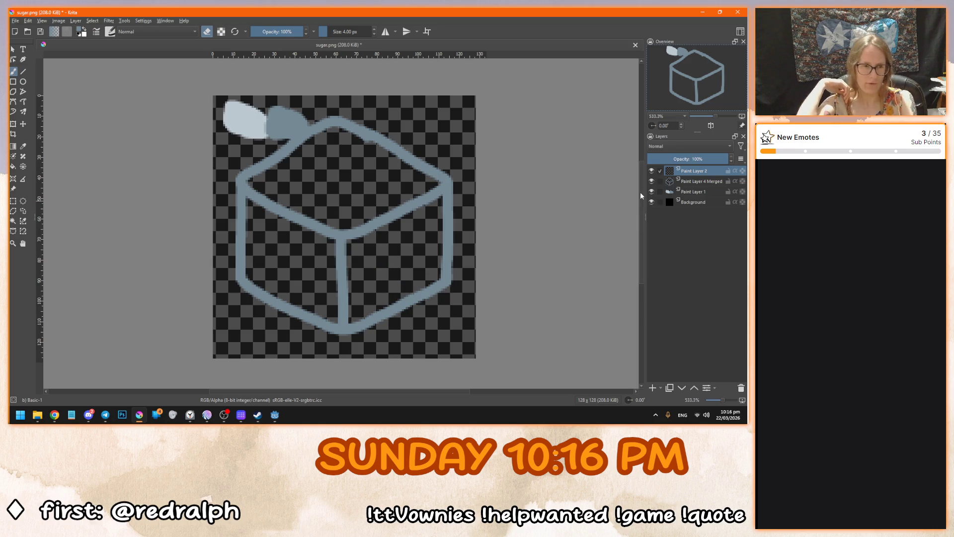
{"action": "left_click", "coordinate": [664, 181]}
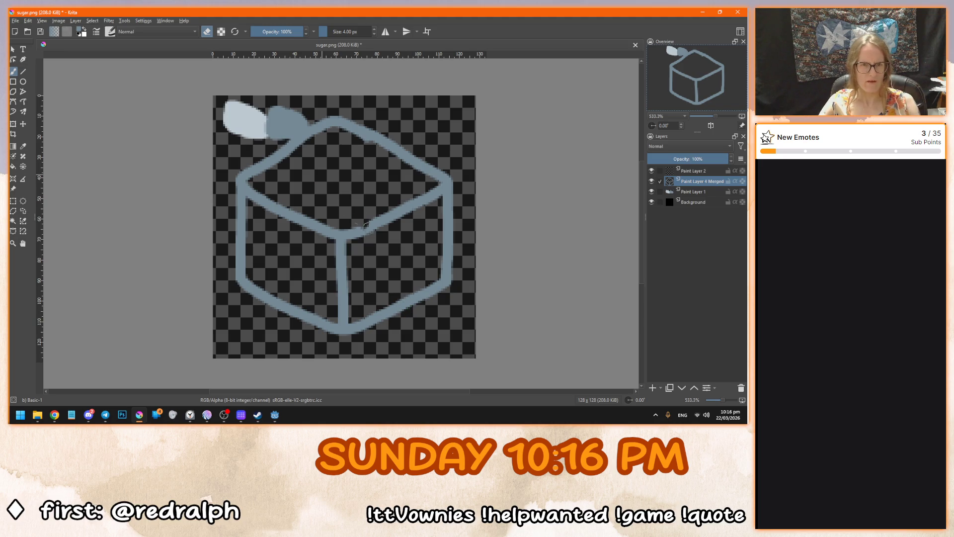
{"action": "left_click", "coordinate": [208, 33]}
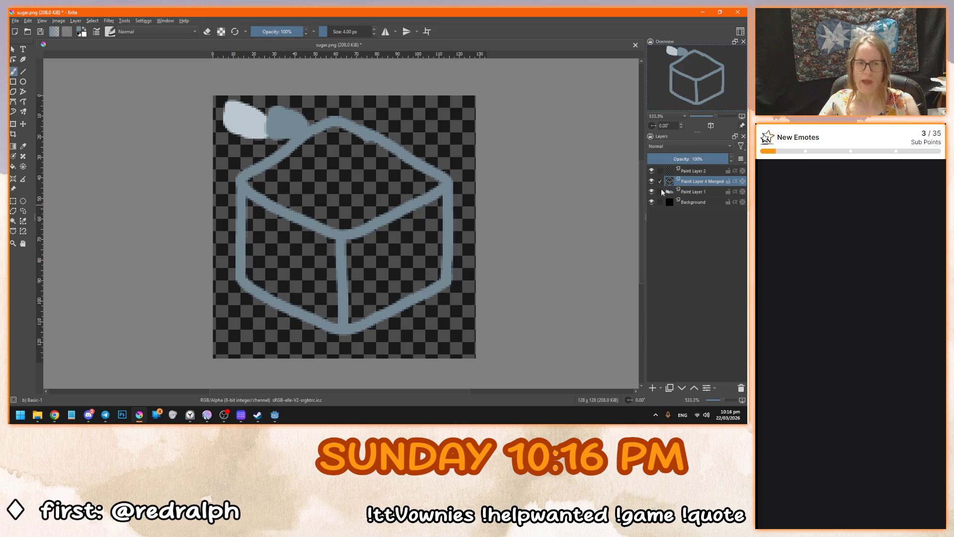
{"action": "left_click", "coordinate": [695, 170]}
Paint curved shine strokes on the cube's top, lower-left and right faces.
{"action": "mouse_move", "coordinate": [350, 169]}
{"action": "left_mouse_down"}
{"action": "mouse_move", "coordinate": [374, 205]}
{"action": "mouse_move", "coordinate": [404, 319]}
{"action": "left_mouse_up"}
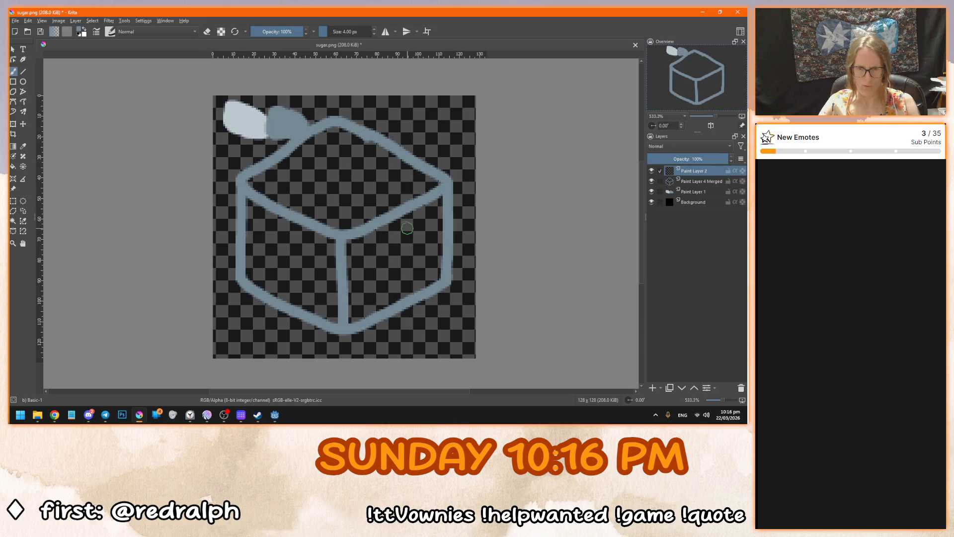
{"action": "mouse_move", "coordinate": [253, 242]}
{"action": "left_mouse_down"}
{"action": "mouse_move", "coordinate": [256, 268]}
{"action": "mouse_move", "coordinate": [277, 284]}
{"action": "left_mouse_up"}
{"action": "mouse_move", "coordinate": [357, 288]}
{"action": "left_mouse_down"}
{"action": "mouse_move", "coordinate": [360, 304]}
{"action": "mouse_move", "coordinate": [377, 297]}
{"action": "left_mouse_up"}
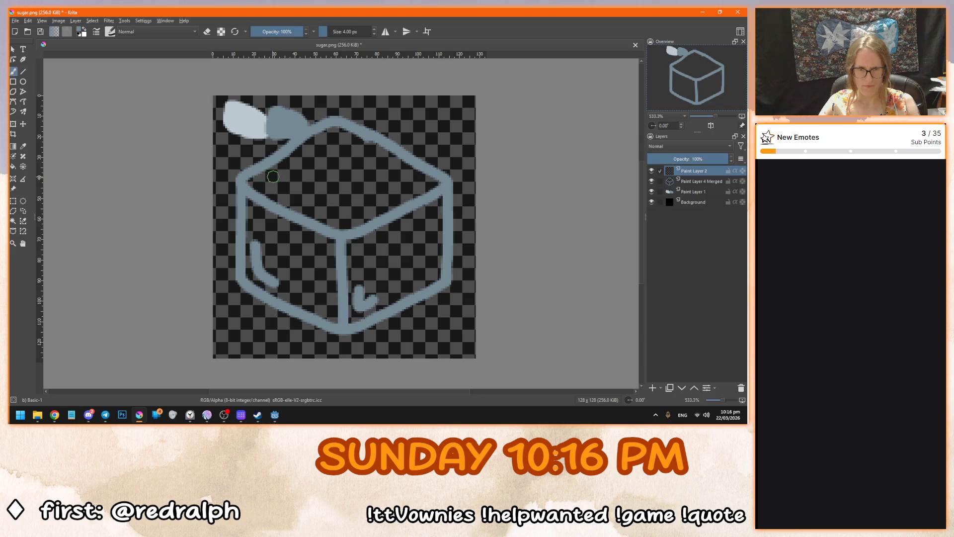
{"action": "left_click_drag", "start_coordinate": [261, 178], "coordinate": [296, 199]}
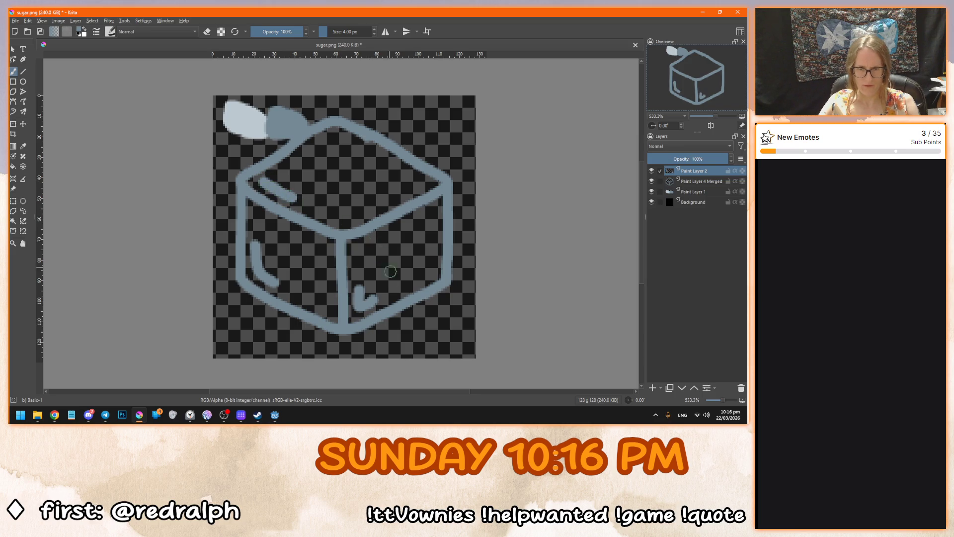
{"action": "key", "text": "ctrl+z"}
{"action": "key", "text": "ctrl+z"}
{"action": "mouse_move", "coordinate": [360, 307]}
{"action": "left_mouse_down"}
{"action": "mouse_move", "coordinate": [394, 298]}
{"action": "mouse_move", "coordinate": [365, 306]}
{"action": "mouse_move", "coordinate": [383, 297]}
{"action": "left_mouse_up"}
{"action": "key", "text": "ctrl+z"}
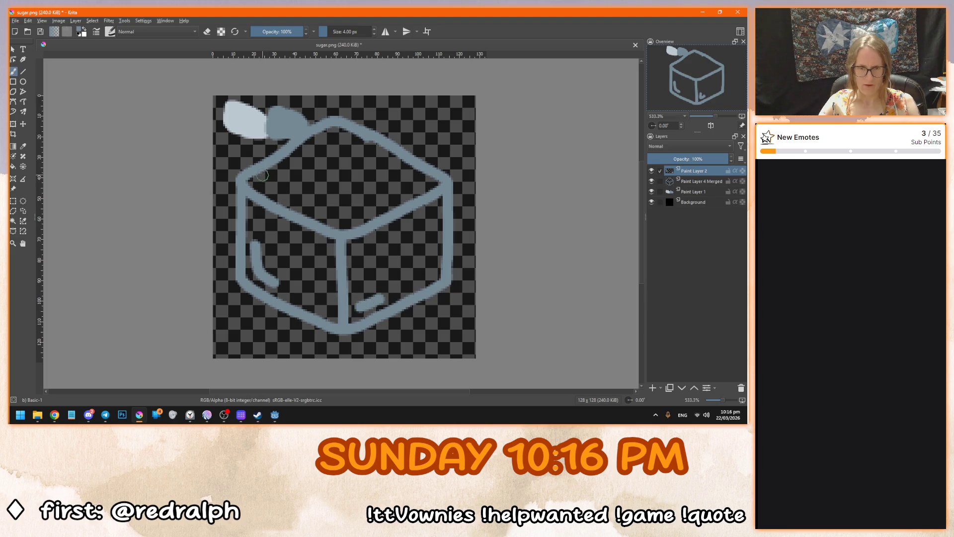
Retry the top-left diagonal highlight and remove stray marks near the cube's bottom.
{"action": "left_click_drag", "start_coordinate": [261, 180], "coordinate": [291, 201]}
{"action": "key", "text": "ctrl+z"}
{"action": "left_click_drag", "start_coordinate": [261, 174], "coordinate": [291, 200]}
{"action": "key", "text": "ctrl+z"}
{"action": "key", "text": "ctrl+z"}
{"action": "left_click_drag", "start_coordinate": [378, 323], "coordinate": [392, 333]}
{"action": "key", "text": "ctrl+z"}
{"action": "key", "text": "e"}
{"action": "mouse_move", "coordinate": [357, 307]}
{"action": "left_mouse_down"}
{"action": "mouse_move", "coordinate": [393, 287]}
{"action": "mouse_move", "coordinate": [362, 310]}
{"action": "mouse_move", "coordinate": [356, 295]}
{"action": "left_mouse_up"}
{"action": "key", "text": "e"}
{"action": "key", "text": "ctrl+z"}
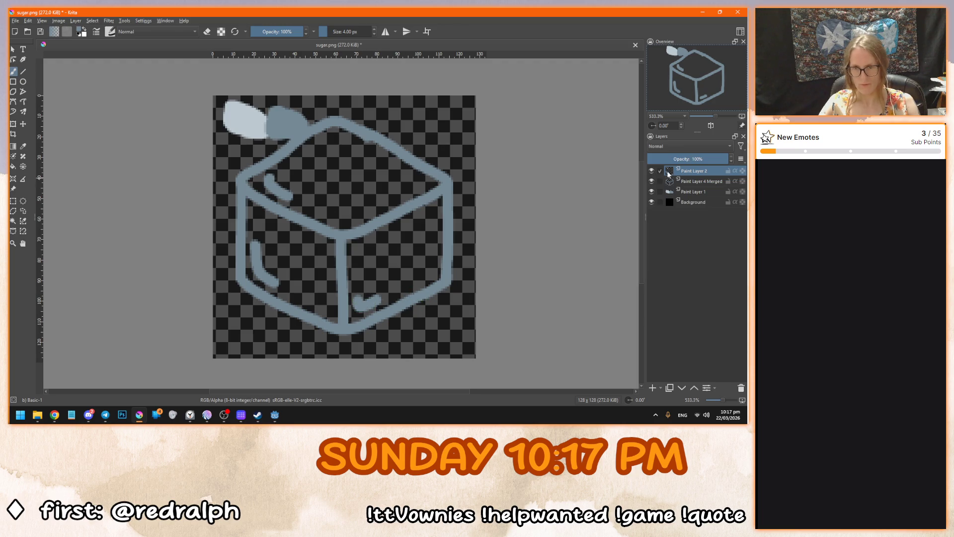
Set the brush size to 10 px and sample the pale leaf colour from the canvas.
{"action": "right_click", "coordinate": [338, 185]}
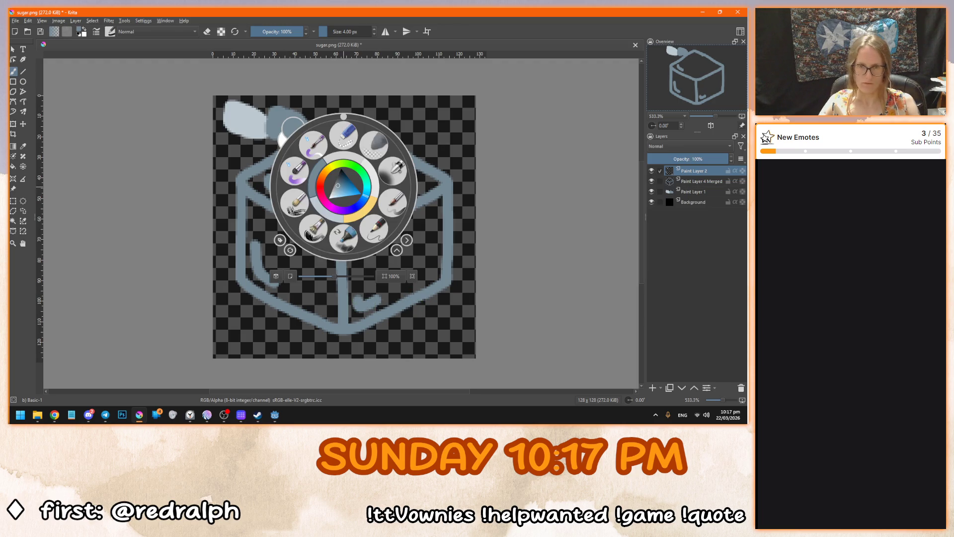
{"action": "left_click", "coordinate": [347, 32]}
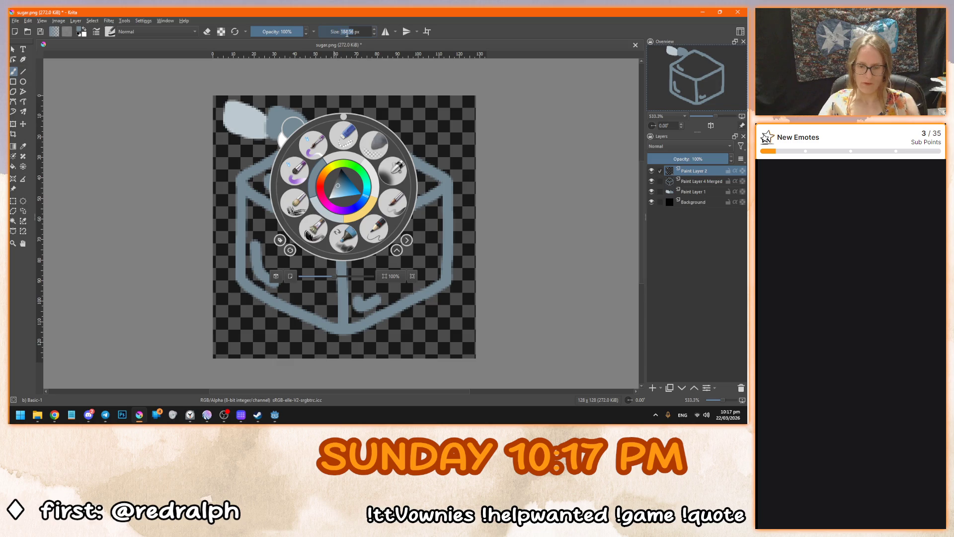
{"action": "type", "text": "10"}
{"action": "key", "text": "Return"}
{"action": "left_click", "coordinate": [80, 30]}
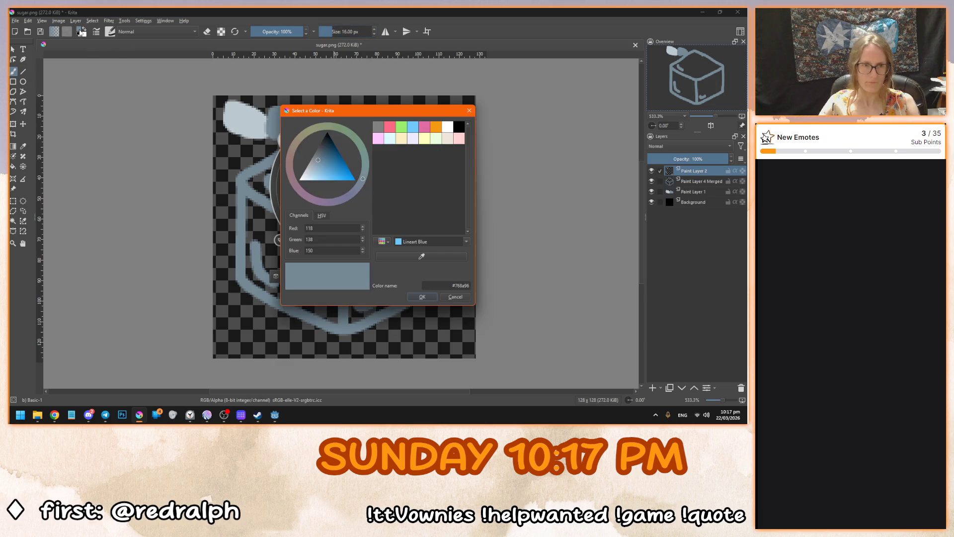
{"action": "left_click", "coordinate": [433, 254]}
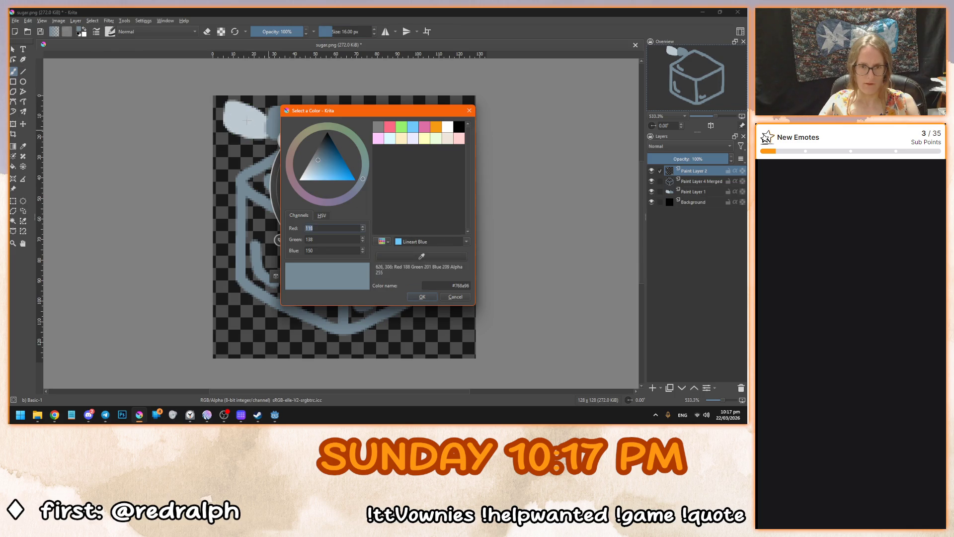
{"action": "left_click", "coordinate": [241, 118]}
{"action": "left_click", "coordinate": [422, 297]}
{"action": "left_click", "coordinate": [417, 224]}
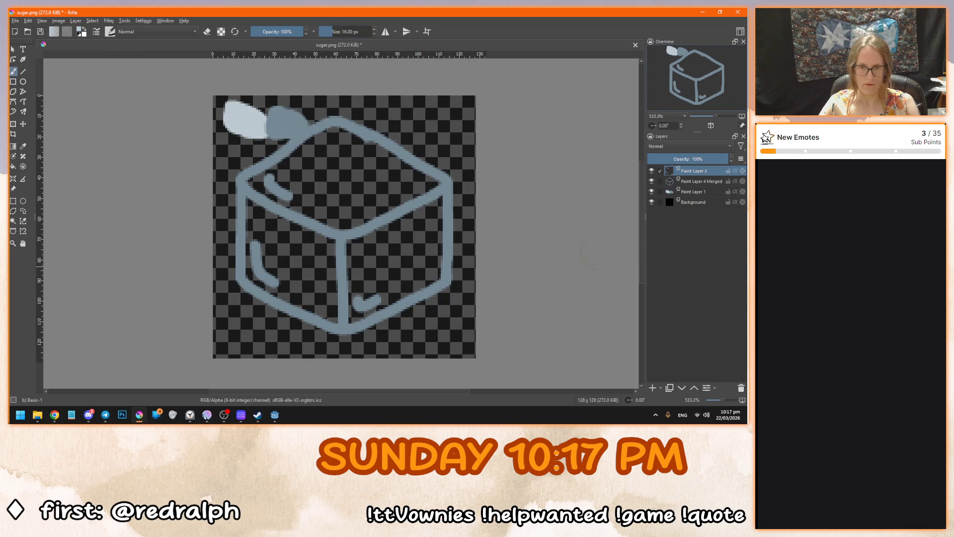
Add Paint Layer 3 and paint the pale fill over the cube shape.
{"action": "left_click_drag", "start_coordinate": [293, 206], "coordinate": [358, 323]}
{"action": "key", "text": "ctrl+z"}
{"action": "left_click", "coordinate": [653, 387]}
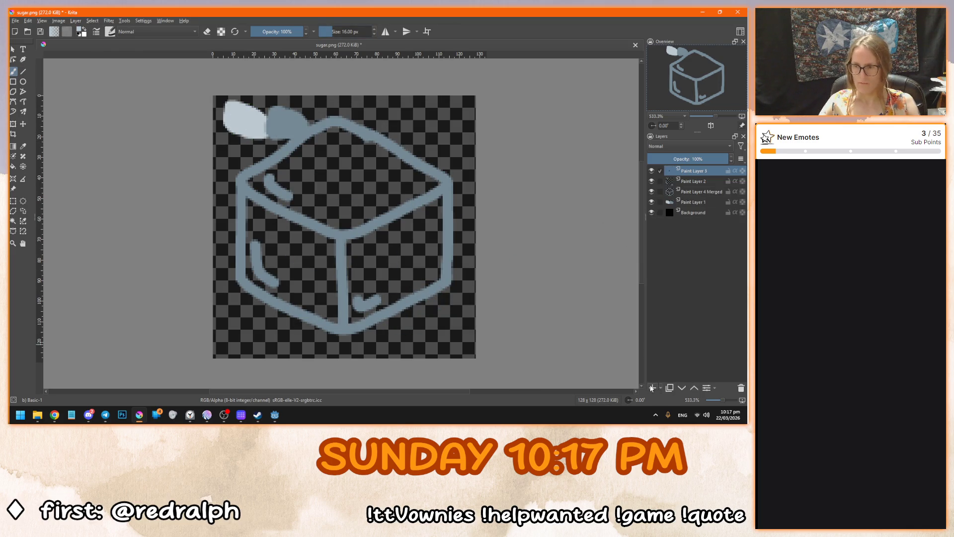
{"action": "mouse_move", "coordinate": [273, 181]}
{"action": "left_mouse_down"}
{"action": "mouse_move", "coordinate": [260, 188]}
{"action": "mouse_move", "coordinate": [331, 139]}
{"action": "mouse_move", "coordinate": [365, 152]}
{"action": "mouse_move", "coordinate": [431, 196]}
{"action": "mouse_move", "coordinate": [358, 153]}
{"action": "mouse_move", "coordinate": [428, 211]}
{"action": "mouse_move", "coordinate": [426, 201]}
{"action": "mouse_move", "coordinate": [425, 270]}
{"action": "mouse_move", "coordinate": [418, 263]}
{"action": "mouse_move", "coordinate": [413, 278]}
{"action": "mouse_move", "coordinate": [338, 309]}
{"action": "mouse_move", "coordinate": [283, 283]}
{"action": "mouse_move", "coordinate": [260, 272]}
{"action": "mouse_move", "coordinate": [259, 193]}
{"action": "mouse_move", "coordinate": [328, 171]}
{"action": "mouse_move", "coordinate": [319, 166]}
{"action": "mouse_move", "coordinate": [277, 242]}
{"action": "mouse_move", "coordinate": [348, 289]}
{"action": "mouse_move", "coordinate": [415, 234]}
{"action": "mouse_move", "coordinate": [341, 195]}
{"action": "mouse_move", "coordinate": [373, 219]}
{"action": "mouse_move", "coordinate": [355, 269]}
{"action": "mouse_move", "coordinate": [337, 270]}
{"action": "mouse_move", "coordinate": [298, 207]}
{"action": "left_mouse_up"}
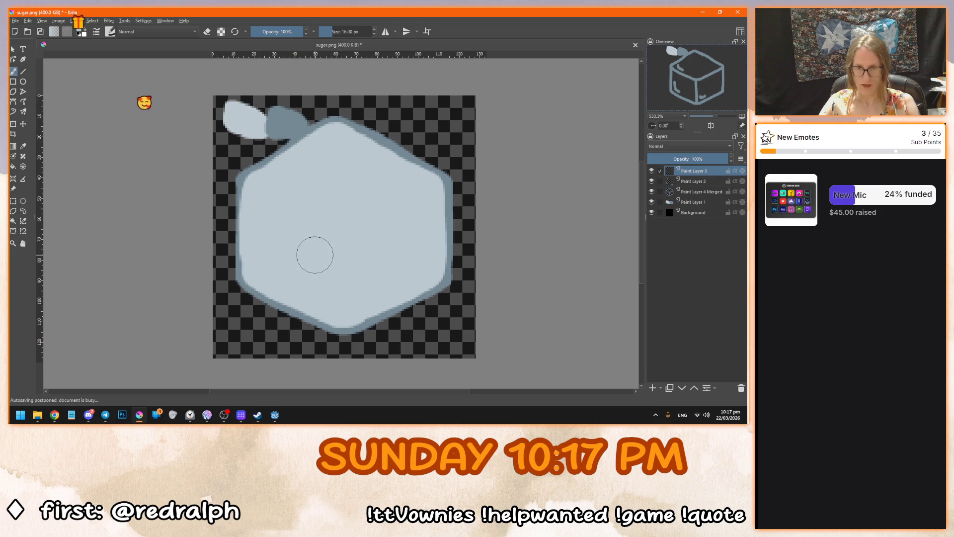
Move the pale fill layer below the cube outline layers.
{"action": "left_click", "coordinate": [13, 50]}
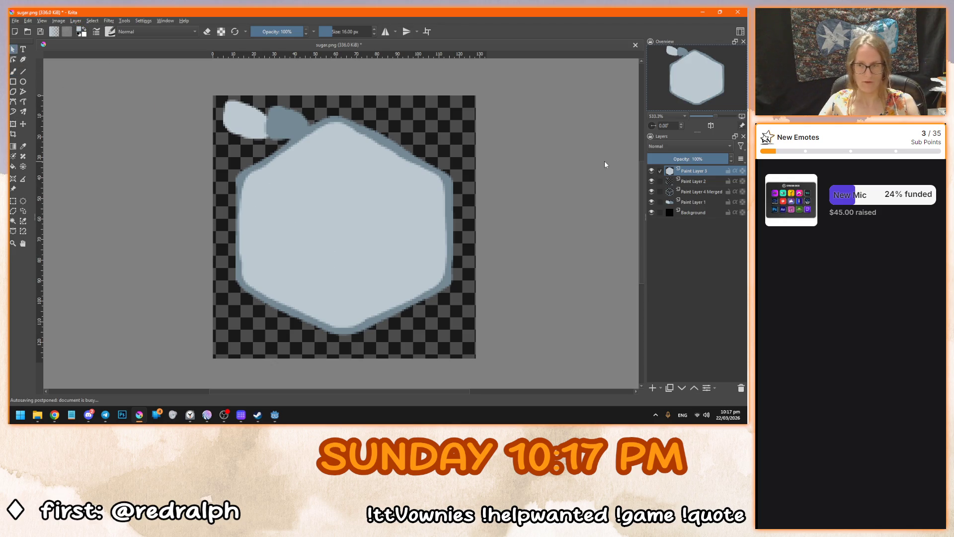
{"action": "mouse_move", "coordinate": [697, 176]}
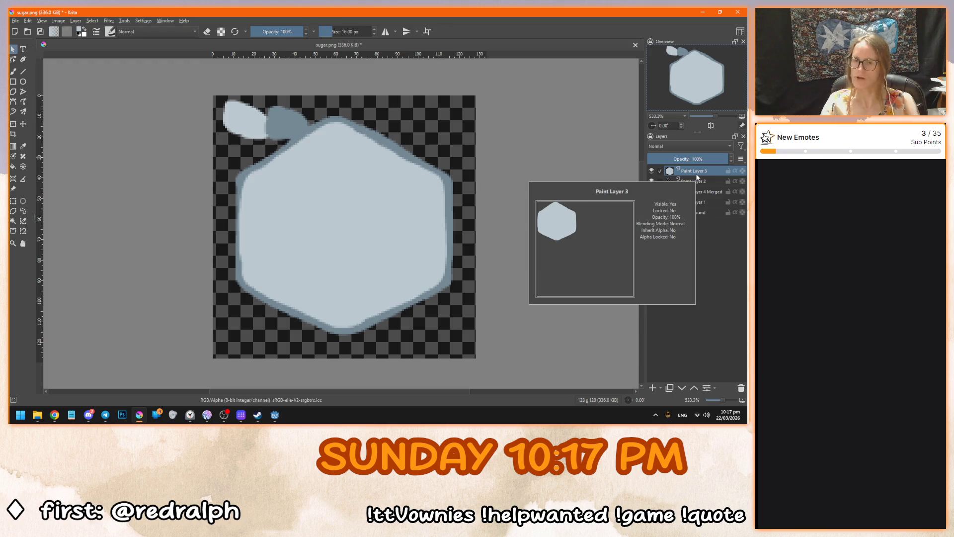
{"action": "left_click_drag", "start_coordinate": [694, 170], "coordinate": [696, 195]}
{"action": "left_click", "coordinate": [14, 51]}
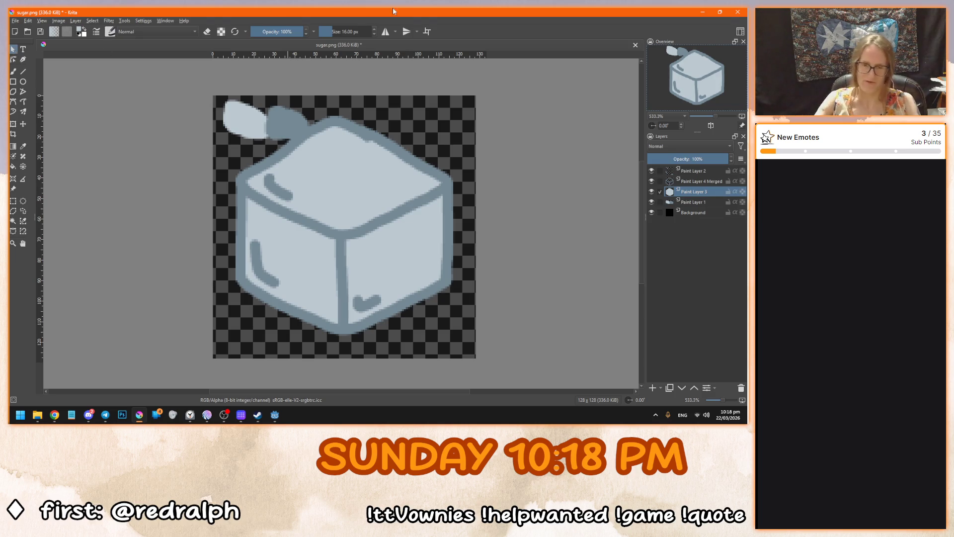
Delete Paint Layer 1 containing the leaves.
{"action": "left_click", "coordinate": [689, 202]}
{"action": "key", "text": "b"}
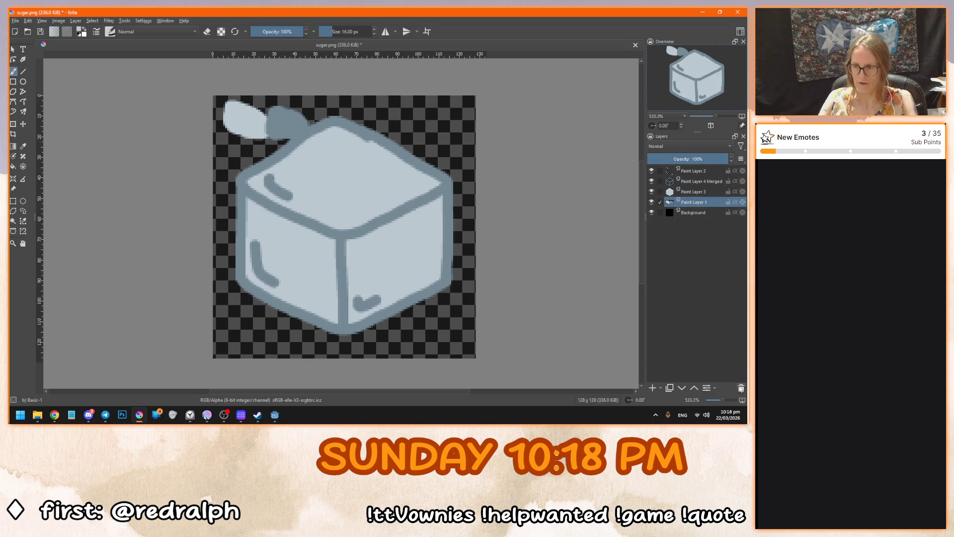
{"action": "left_click", "coordinate": [741, 388]}
{"action": "left_click", "coordinate": [14, 50]}
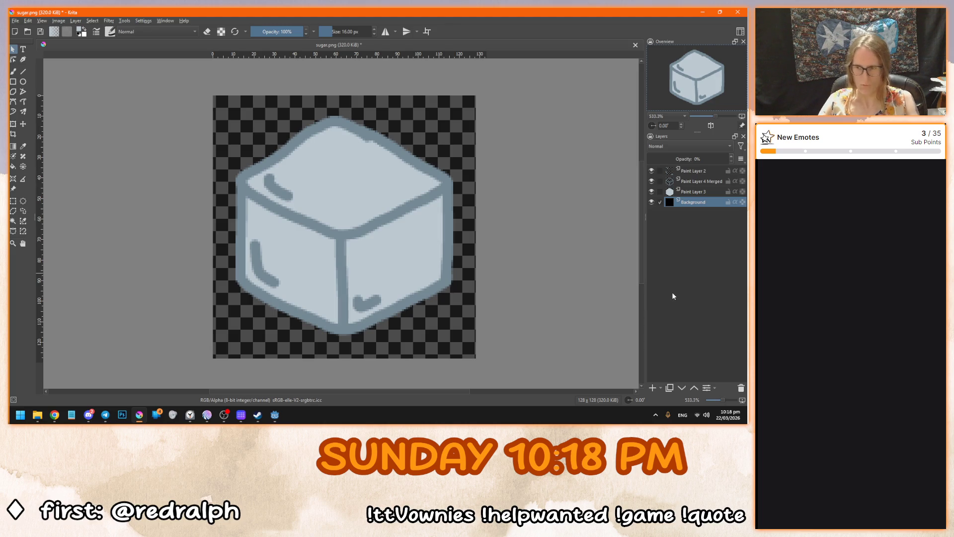
Save the image as icecube.png in the icons folder, accepting the PNG export options.
{"action": "left_click", "coordinate": [17, 21]}
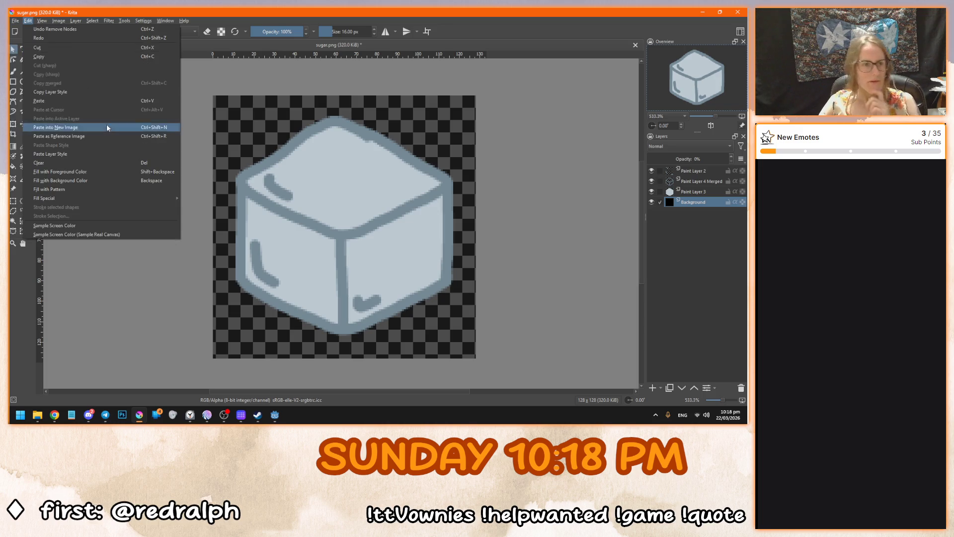
{"action": "mouse_move", "coordinate": [16, 22]}
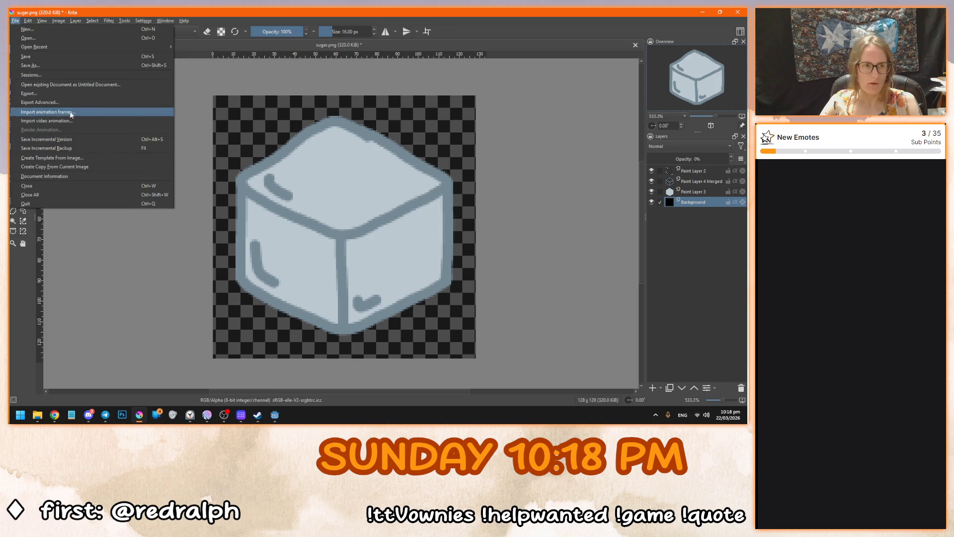
{"action": "left_click", "coordinate": [426, 147]}
{"action": "key", "text": "ctrl+shift+s"}
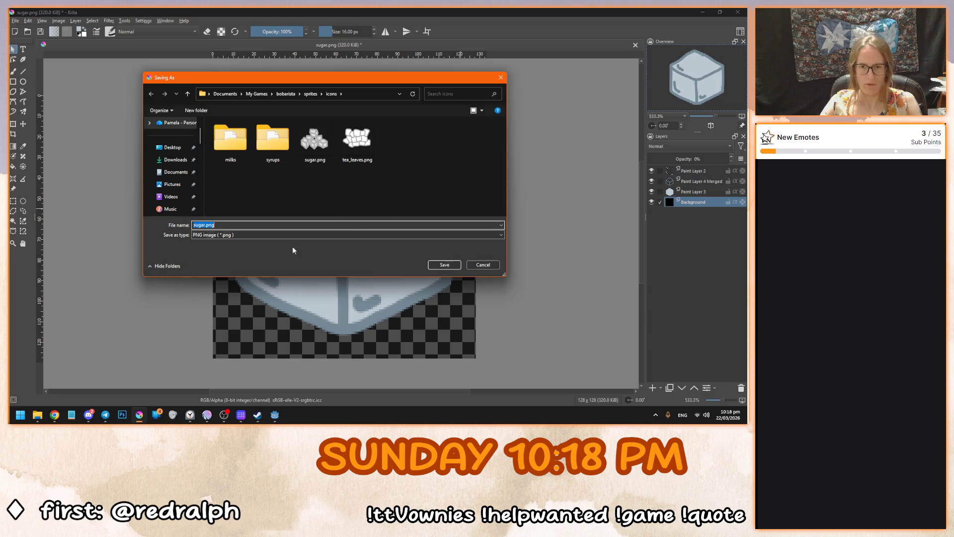
{"action": "type", "text": "icecube"}
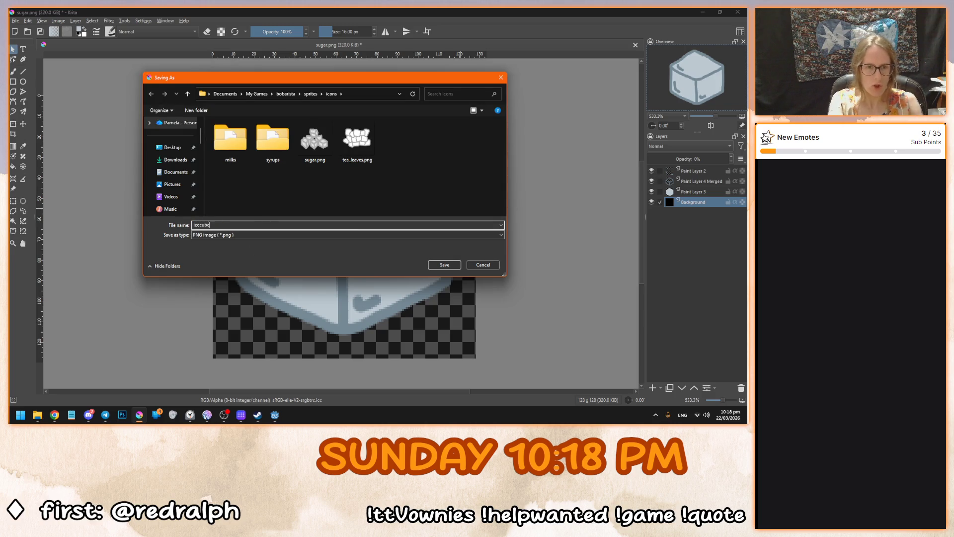
{"action": "key", "text": "ctrl+a"}
{"action": "type", "text": "ice"}
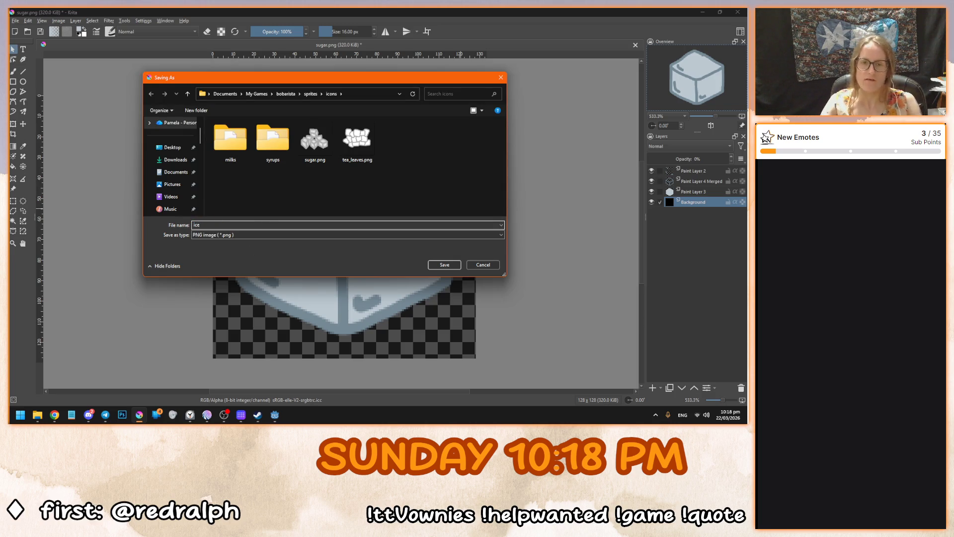
{"action": "key", "text": "Return"}
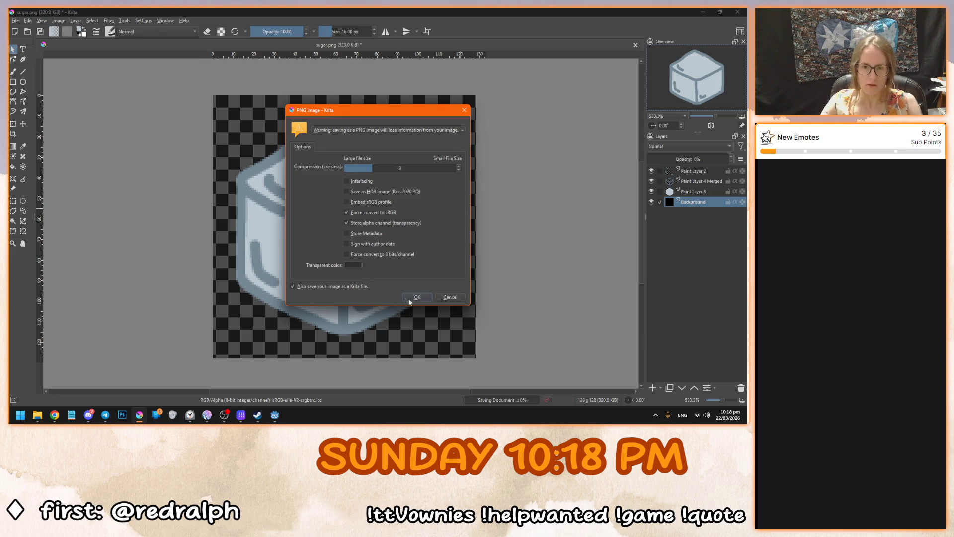
{"action": "left_click", "coordinate": [410, 298]}
{"action": "left_click", "coordinate": [709, 13]}
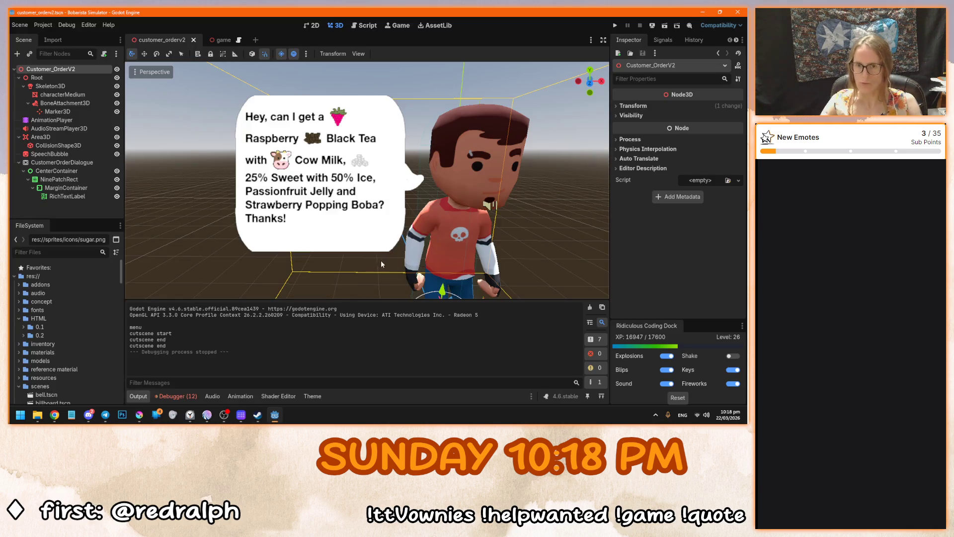
Select the RichTextLabel and copy the sugar [img] tag from its text.
{"action": "left_click", "coordinate": [68, 197]}
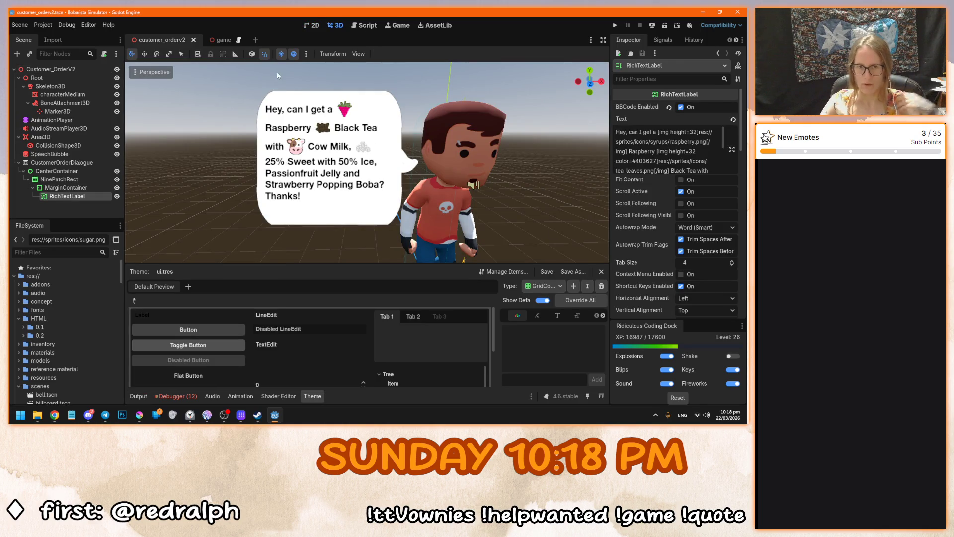
{"action": "scroll", "coordinate": [455, 185], "scroll_direction": "up", "scroll_amount": 1}
{"action": "scroll", "coordinate": [713, 165], "scroll_direction": "down", "scroll_amount": 3}
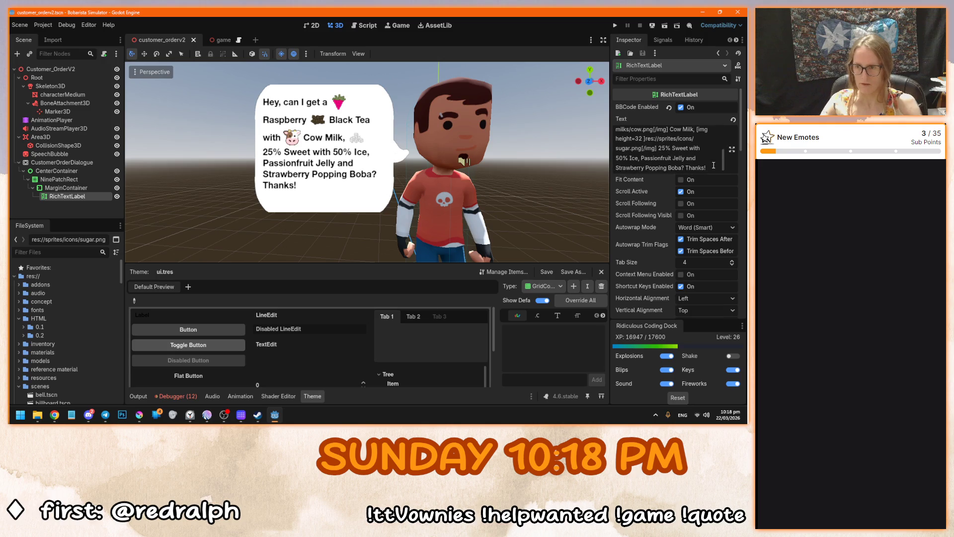
{"action": "left_click", "coordinate": [658, 149]}
{"action": "key", "text": "ctrl+shift+Left"}
{"action": "key", "text": "ctrl+shift+Left"}
{"action": "key", "text": "ctrl+shift+Left"}
{"action": "key", "text": "shift+Left"}
{"action": "key", "text": "shift+Left"}
{"action": "key", "text": "shift+Left"}
{"action": "key", "text": "ctrl+v"}
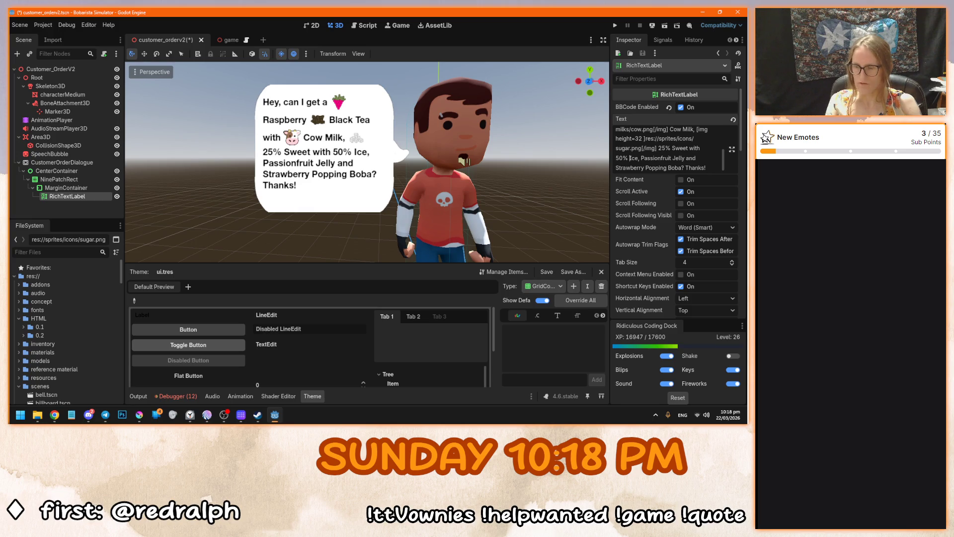
Paste the tag before "50% Ice", change sugar to ice, and save the scene.
{"action": "type", "text": "[img height=32 ]res://sprites/icons/sugar.png[/img]"}
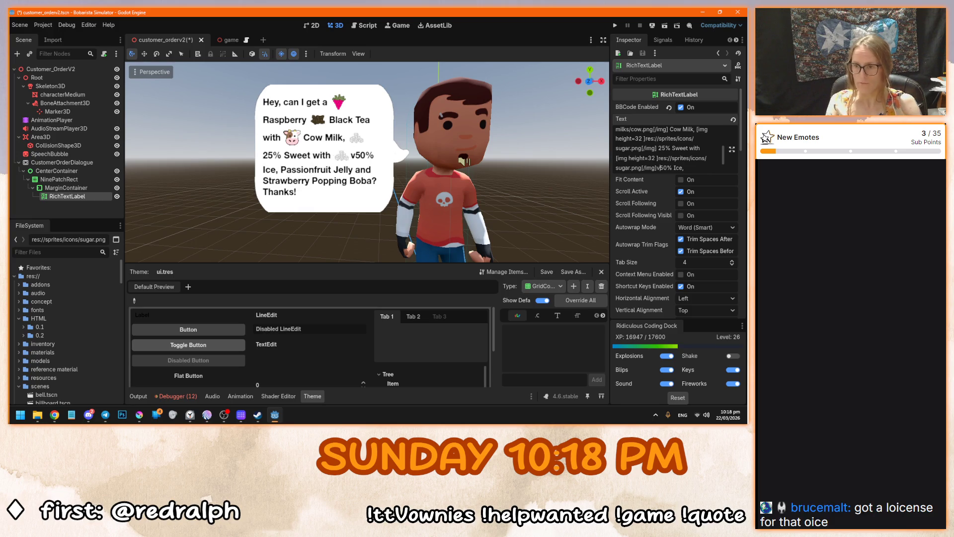
{"action": "double_click", "coordinate": [630, 168]}
{"action": "type", "text": "ice"}
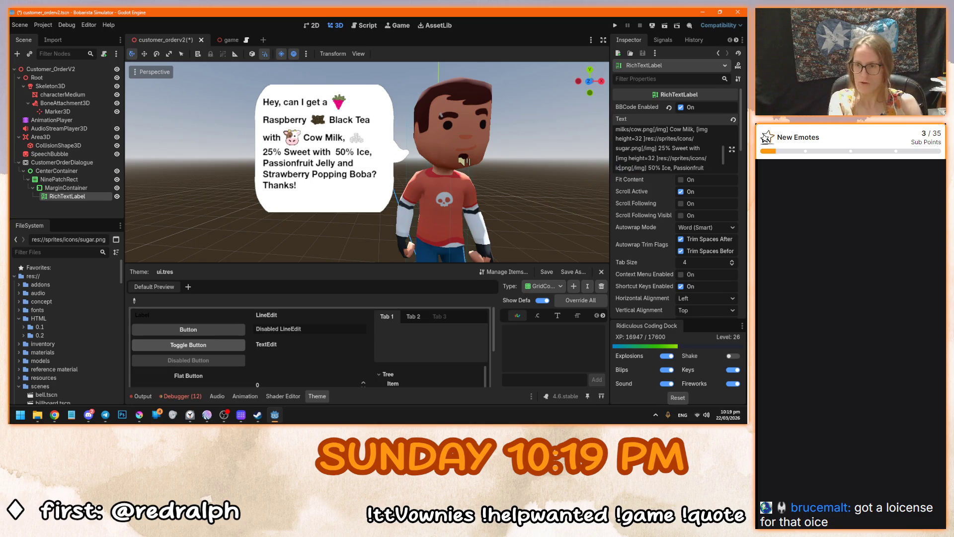
{"action": "key", "text": "ctrl+s"}
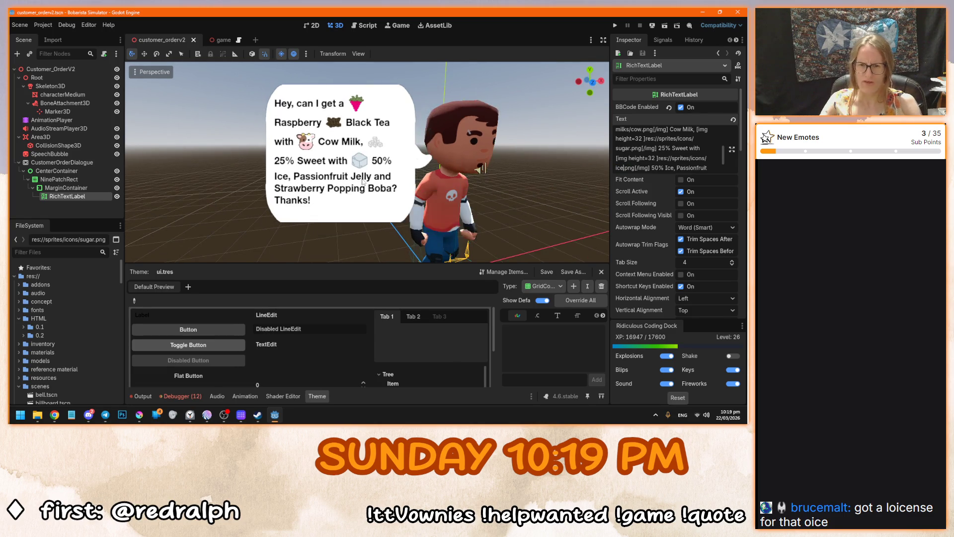
{"action": "scroll", "coordinate": [448, 159], "scroll_direction": "up", "scroll_amount": 5}
{"action": "scroll", "coordinate": [439, 147], "scroll_direction": "down", "scroll_amount": 2}
{"action": "scroll", "coordinate": [378, 179], "scroll_direction": "up", "scroll_amount": 2}
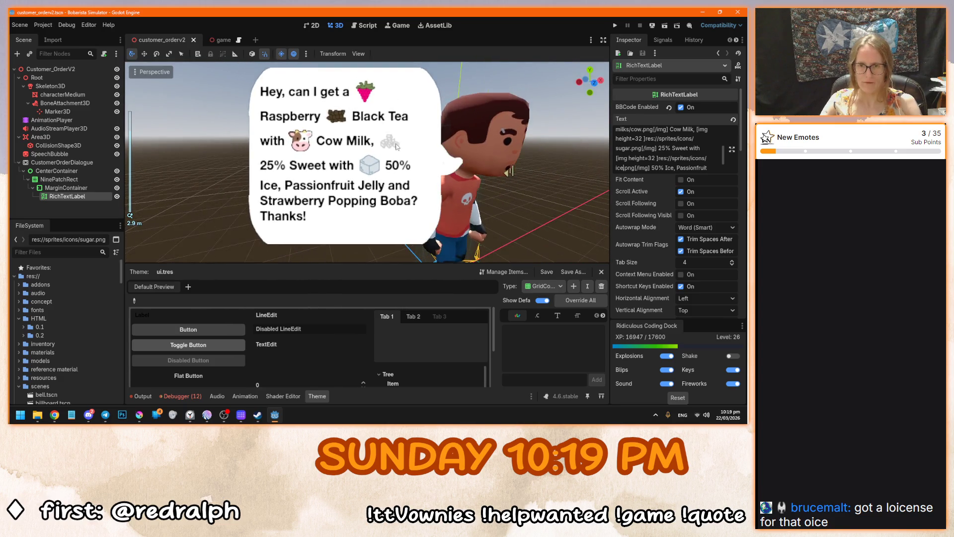
{"action": "left_click_drag", "start_coordinate": [377, 181], "coordinate": [276, 191]}
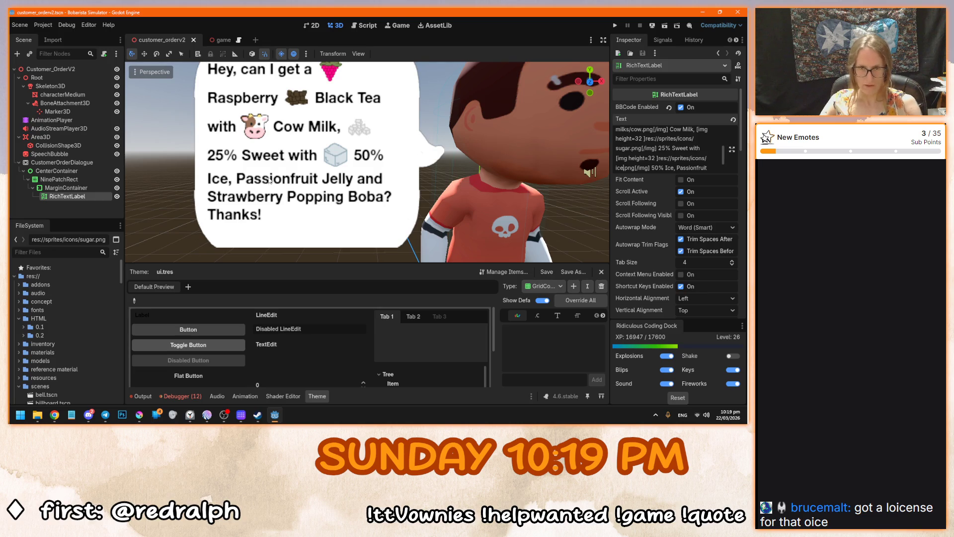
{"action": "scroll", "coordinate": [271, 181], "scroll_direction": "up", "scroll_amount": 1}
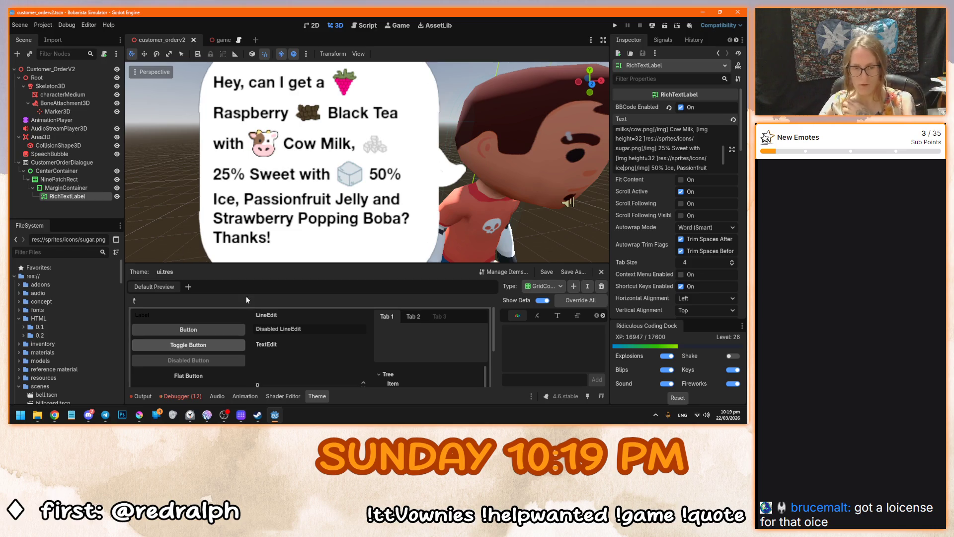
{"action": "left_click", "coordinate": [139, 415]}
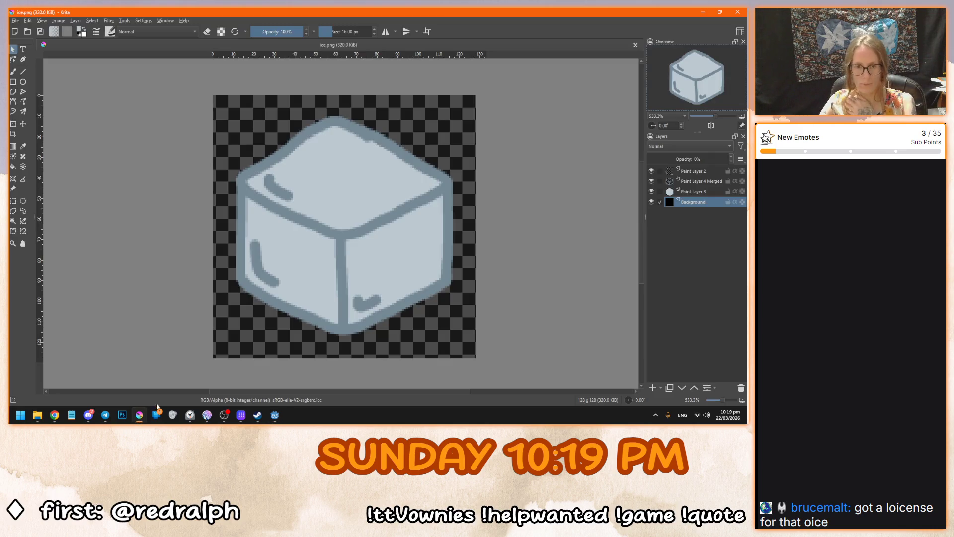
Delete the cube layers from ice.png.
{"action": "left_click", "coordinate": [696, 192]}
{"action": "left_click", "coordinate": [694, 171], "text": "shift"}
{"action": "key", "text": "shift+Delete"}
{"action": "key", "text": "b"}
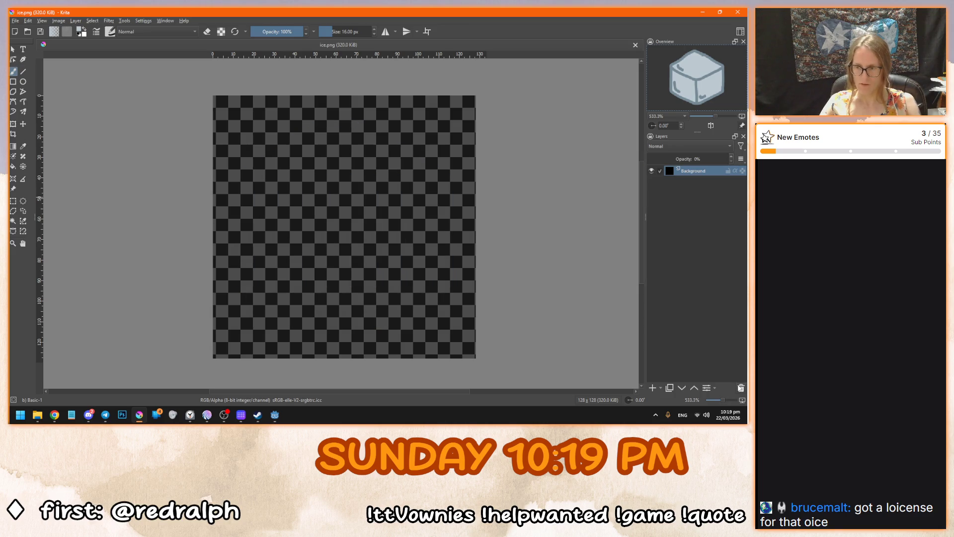
Open tea_leaves.png from the icons folder.
{"action": "key", "text": "ctrl+o"}
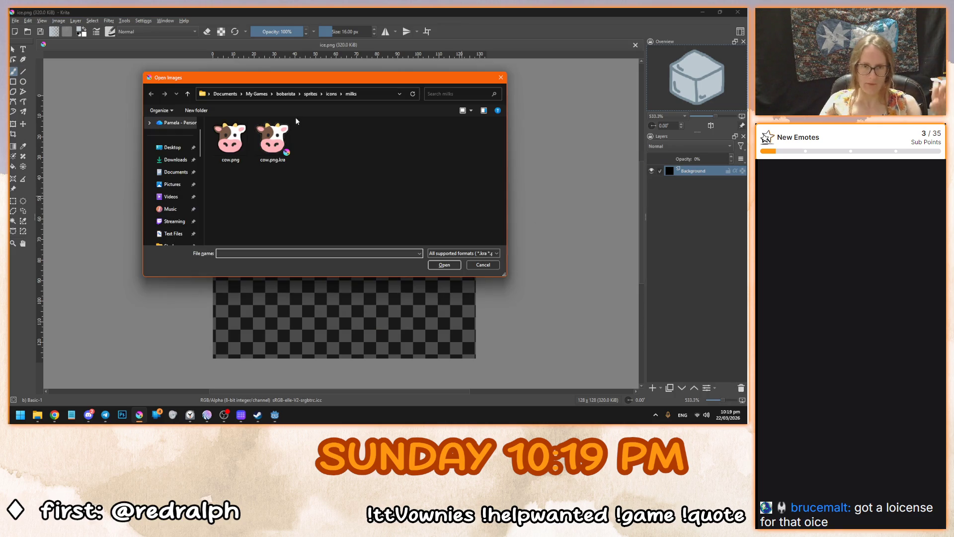
{"action": "left_click", "coordinate": [332, 94]}
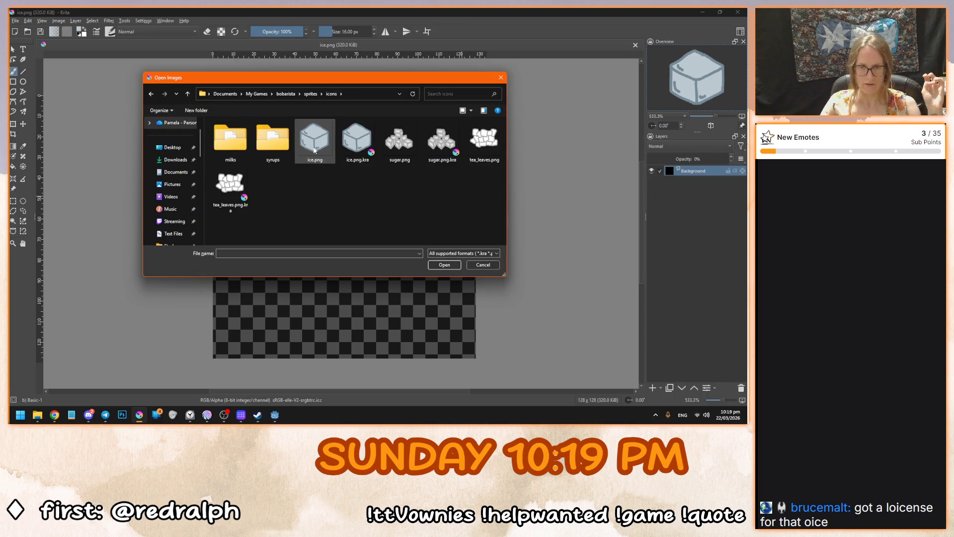
{"action": "double_click", "coordinate": [485, 141]}
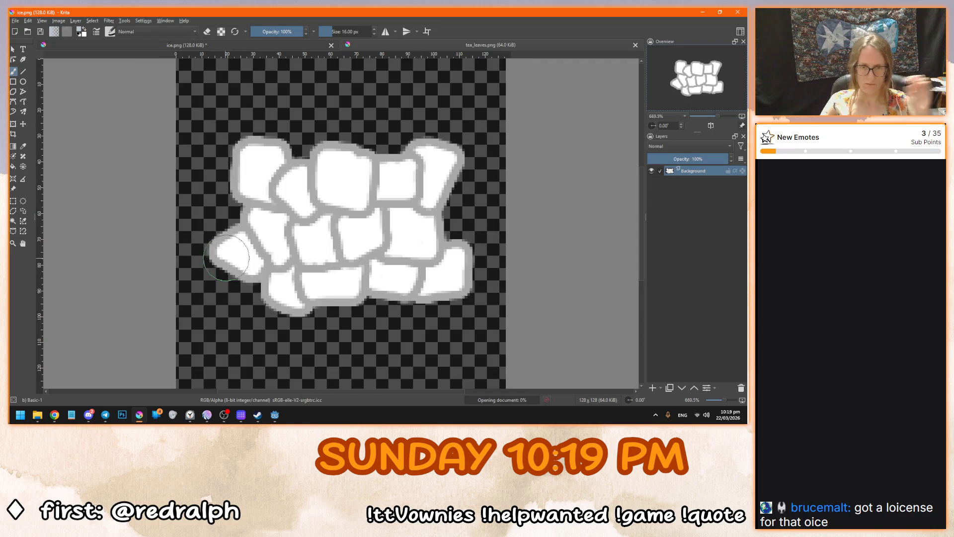
Sample the grey outline colour, add a new paint layer, and hide the background layer.
{"action": "left_click", "coordinate": [53, 31]}
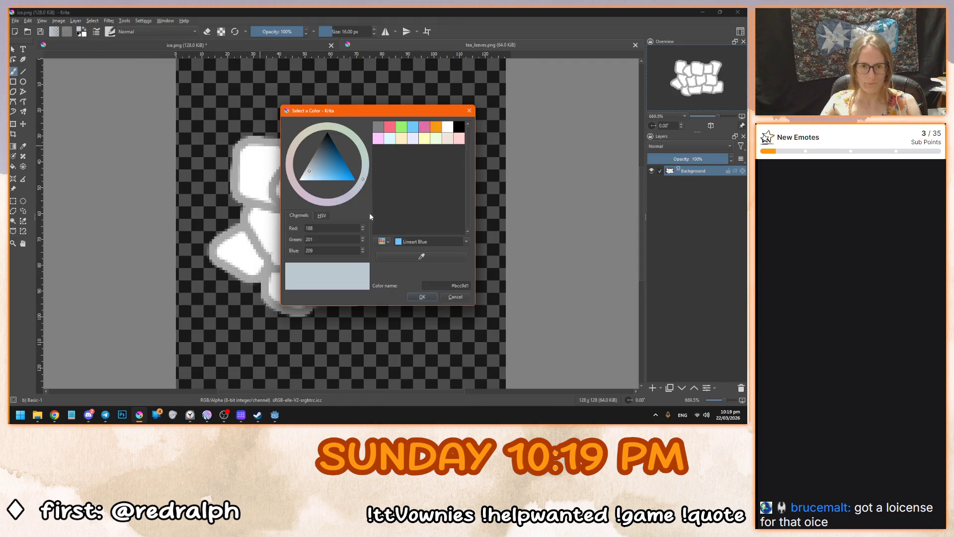
{"action": "left_click", "coordinate": [421, 256]}
{"action": "left_click", "coordinate": [243, 214]}
{"action": "left_click", "coordinate": [422, 297]}
{"action": "left_click", "coordinate": [652, 387]}
{"action": "left_click", "coordinate": [652, 181]}
{"action": "left_click", "coordinate": [327, 319]}
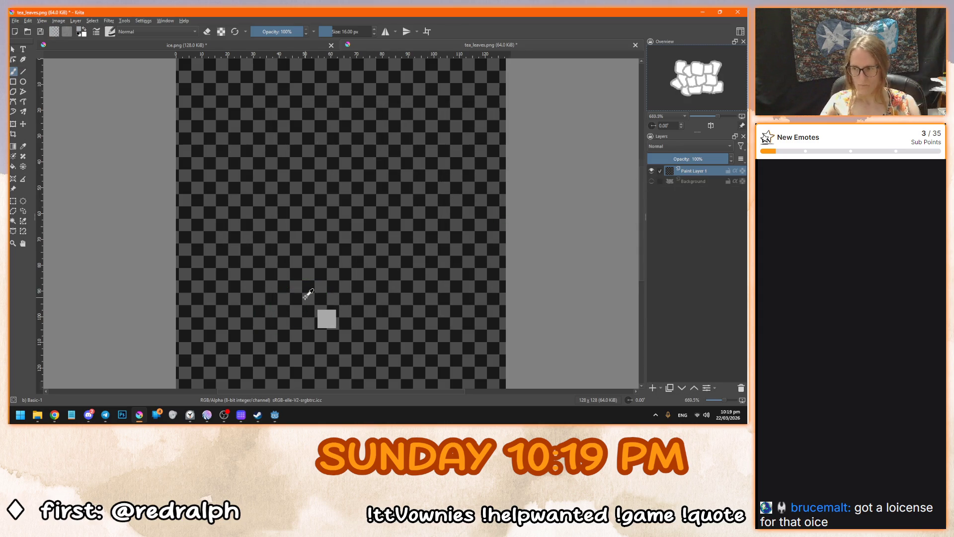
{"action": "scroll", "coordinate": [308, 294], "scroll_direction": "down", "scroll_amount": 1}
{"action": "key", "text": "ctrl+z"}
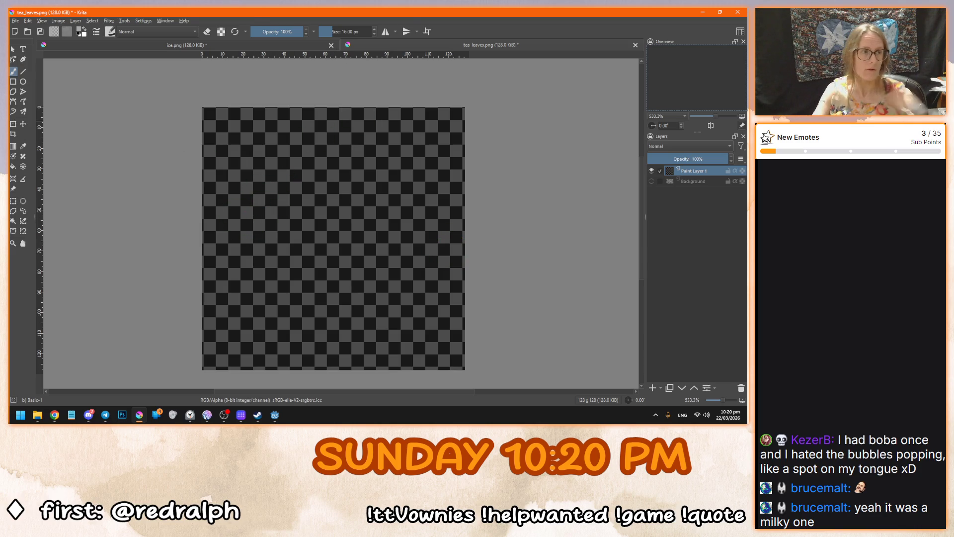
Switch to the browser and maximise the "bubble tea jellies" image search window.
{"action": "key", "text": "alt+Tab"}
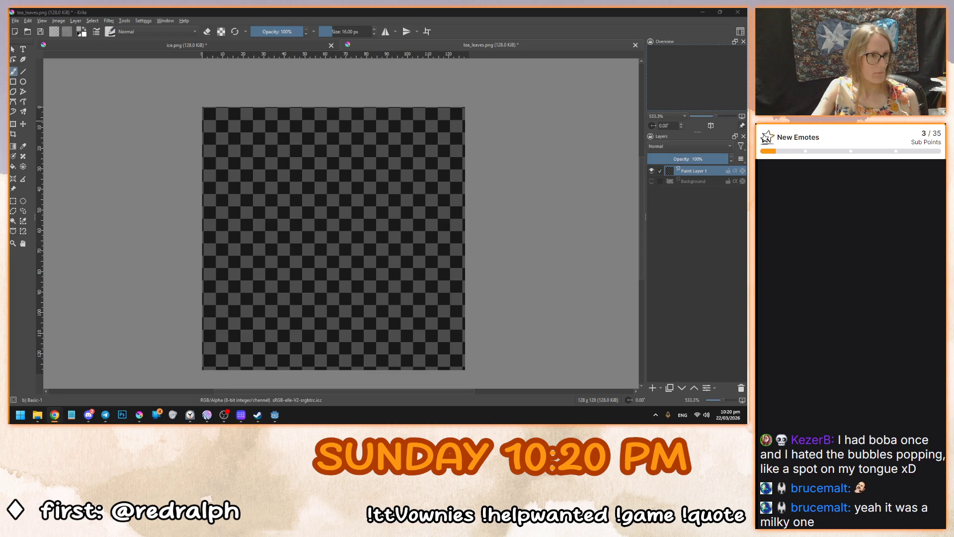
{"action": "double_click", "coordinate": [428, 199]}
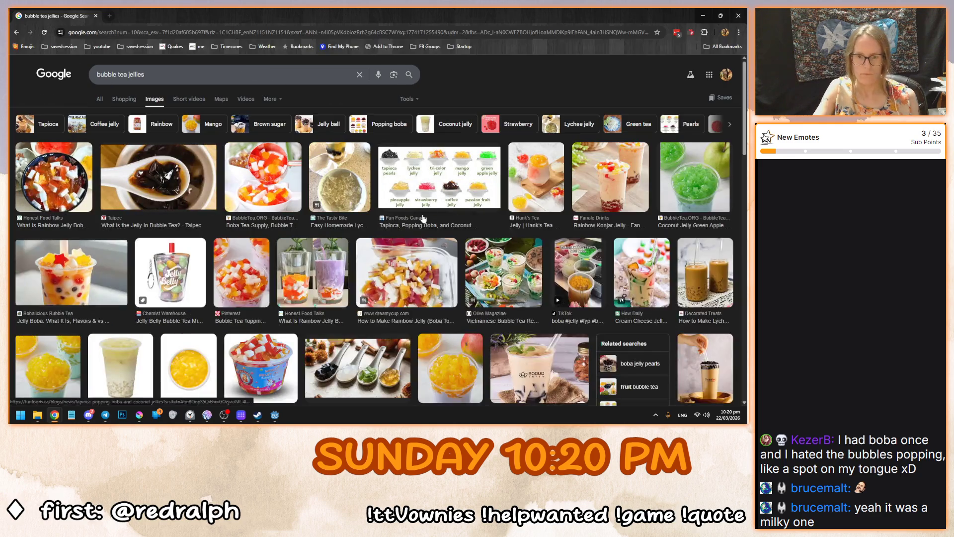
Preview the bubble tea toppings and green apple coconut jelly images.
{"action": "left_click", "coordinate": [258, 281]}
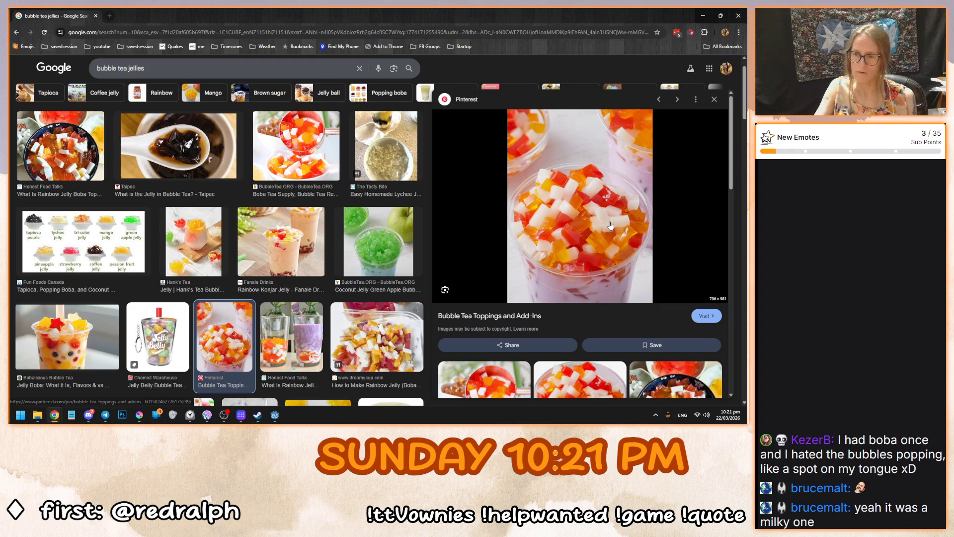
{"action": "left_click", "coordinate": [378, 244]}
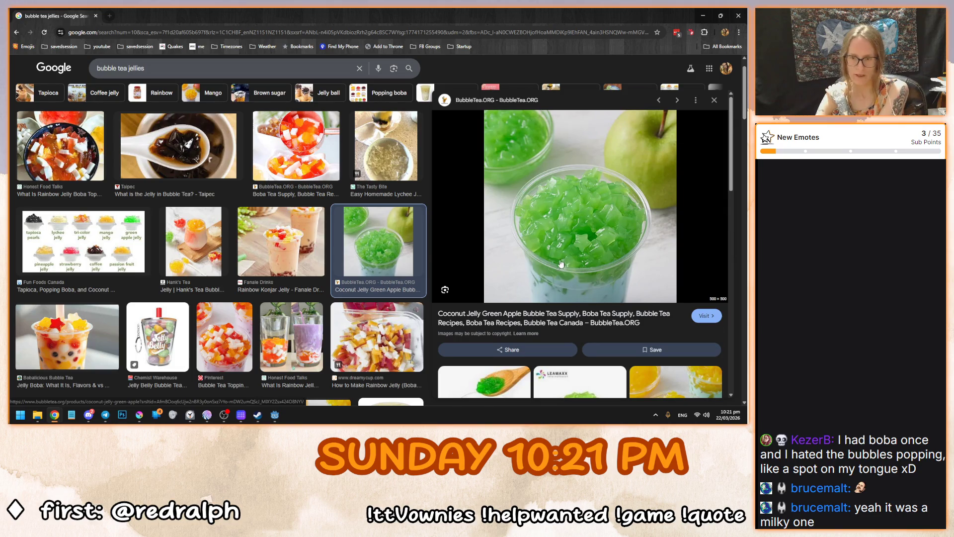
{"action": "scroll", "coordinate": [561, 263], "scroll_direction": "down", "scroll_amount": 2}
{"action": "left_click", "coordinate": [580, 287]}
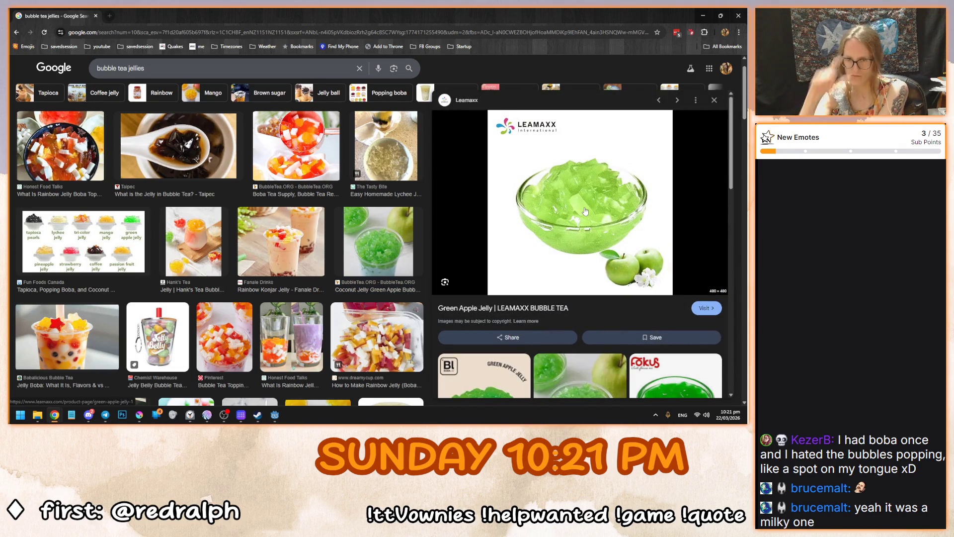
{"action": "scroll", "coordinate": [585, 212], "scroll_direction": "up", "scroll_amount": 1}
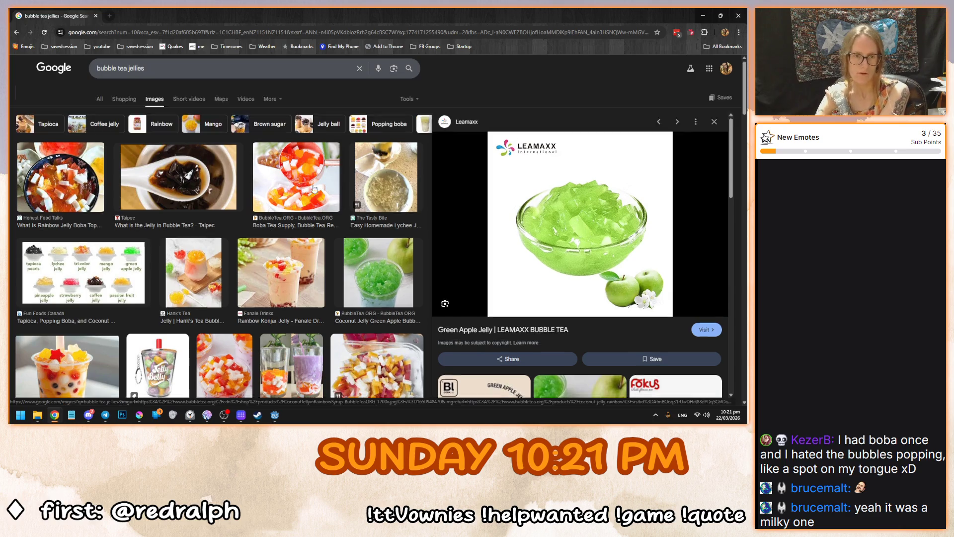
Search images for 'bubble tea popping pearls' and preview the homemade and mango popping boba pictures.
{"action": "left_click", "coordinate": [175, 74]}
{"action": "key", "text": "ctrl+a"}
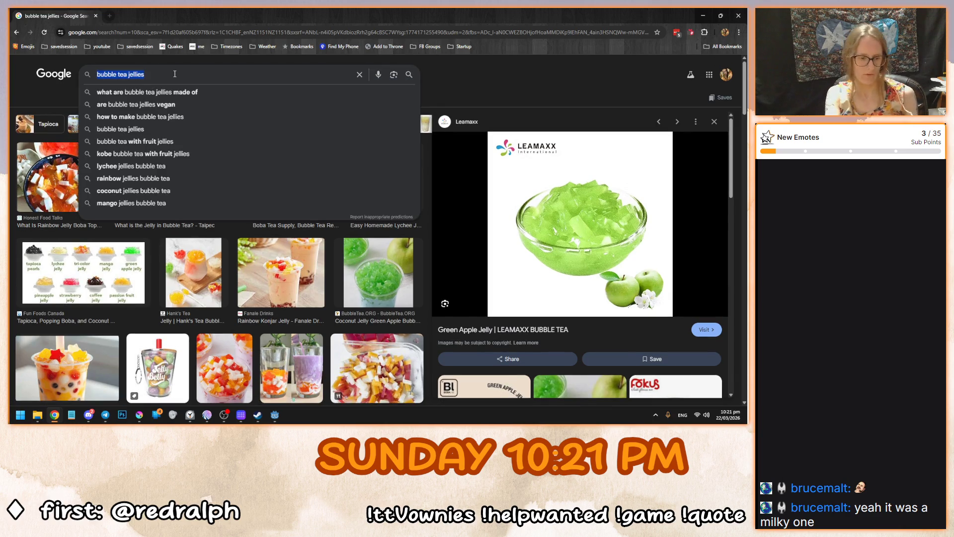
{"action": "type", "text": "bubble tea popp"}
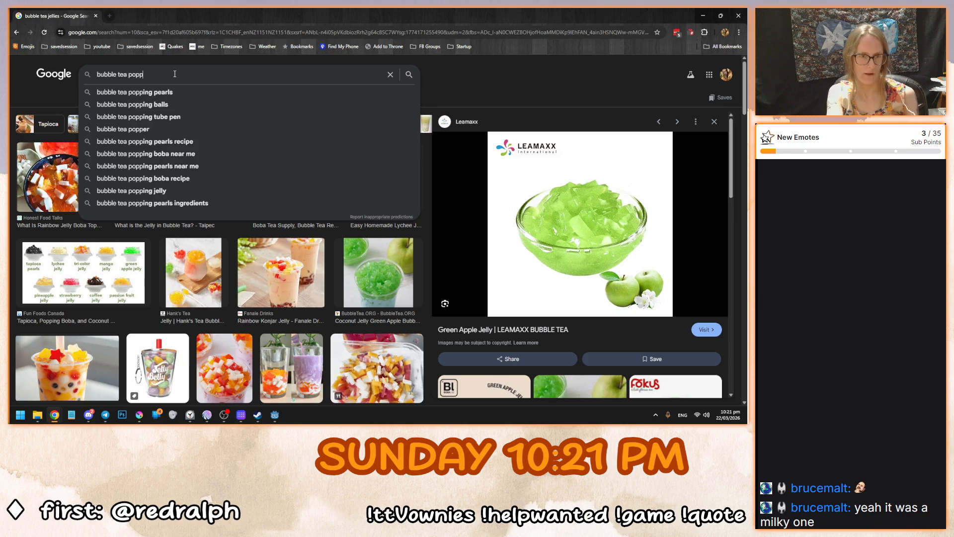
{"action": "key", "text": "Down"}
{"action": "key", "text": "Return"}
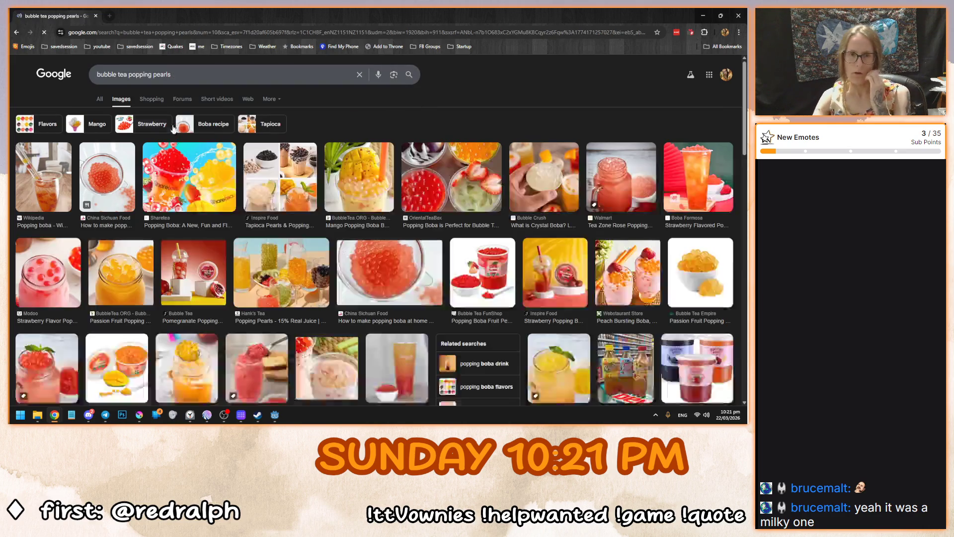
{"action": "left_click", "coordinate": [389, 272]}
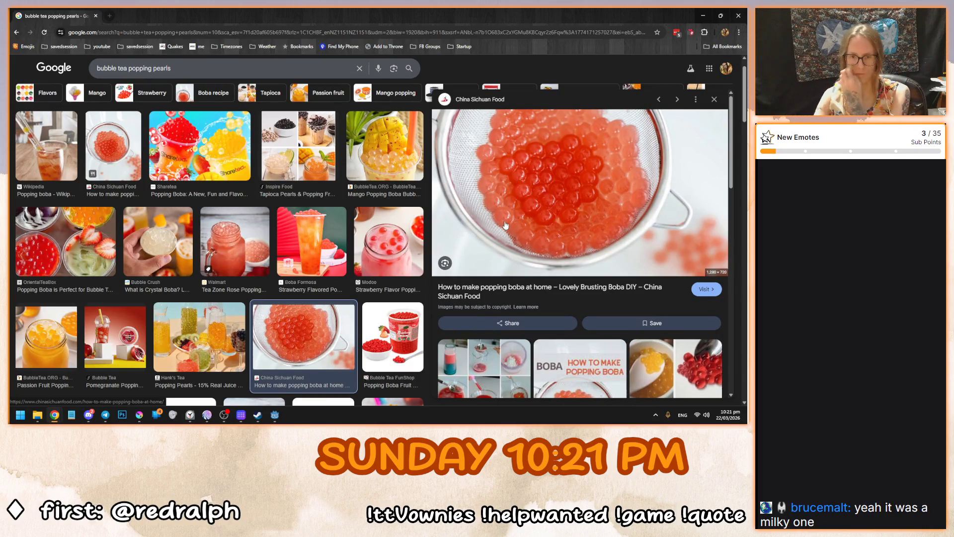
{"action": "left_click", "coordinate": [384, 150]}
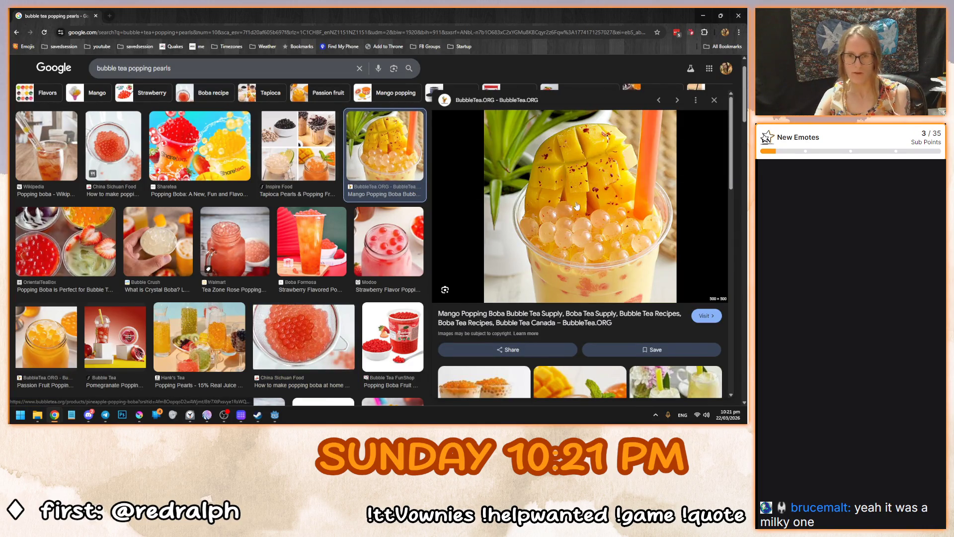
Change the image search to 'bubble tea tapioca pearls' using the suggestion.
{"action": "left_click", "coordinate": [184, 69]}
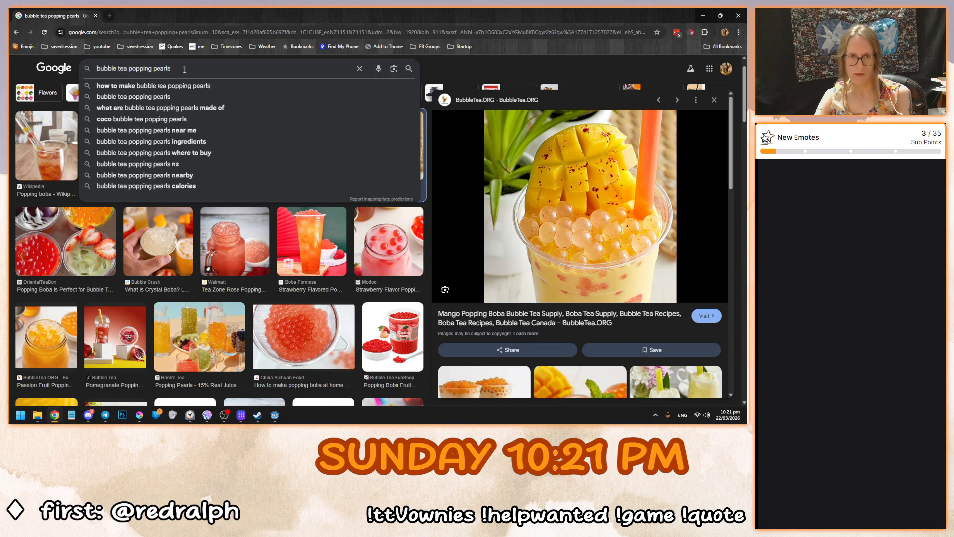
{"action": "left_click_drag", "start_coordinate": [129, 68], "coordinate": [275, 67]}
{"action": "type", "text": "tapi"}
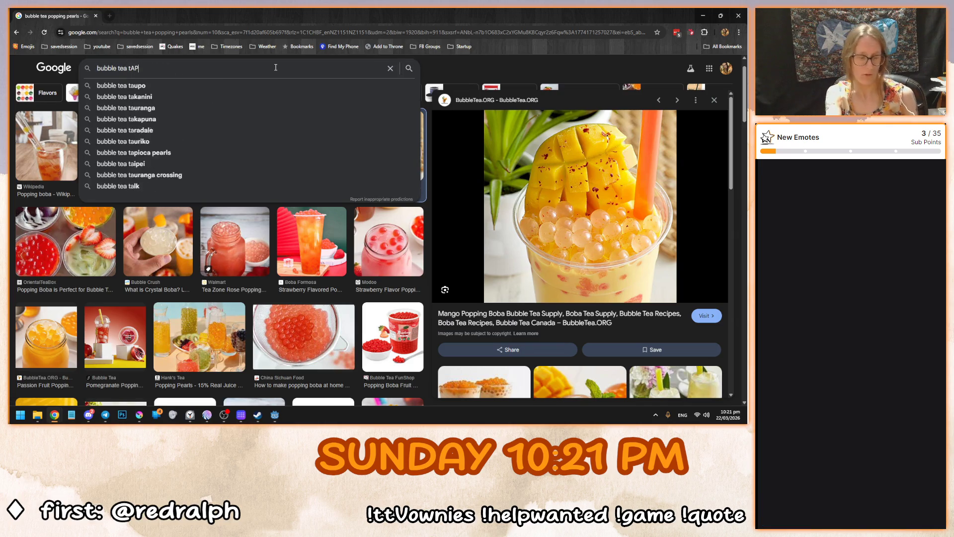
{"action": "key", "text": "Down"}
{"action": "key", "text": "Return"}
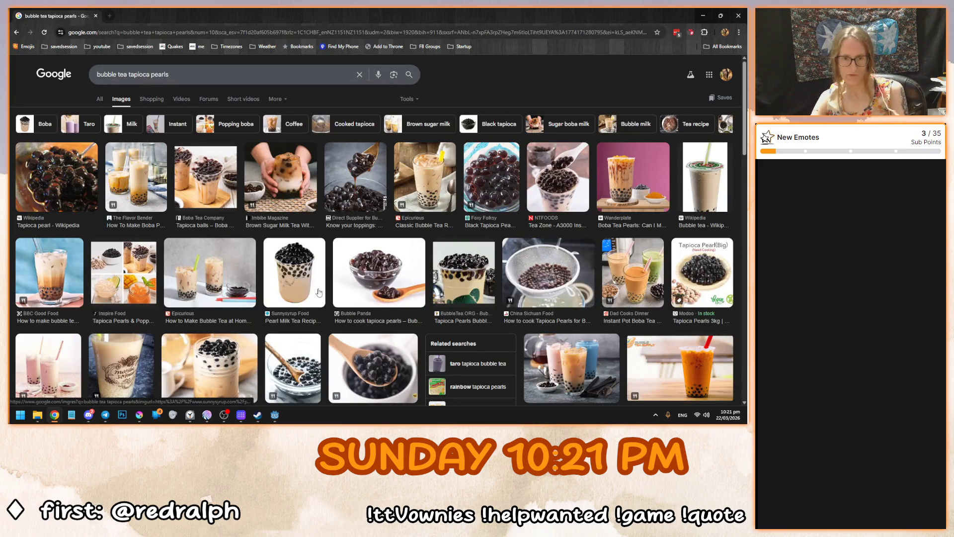
Preview tapioca pearl images, including the Modoo and Sunnysyrup products.
{"action": "left_click", "coordinate": [471, 270]}
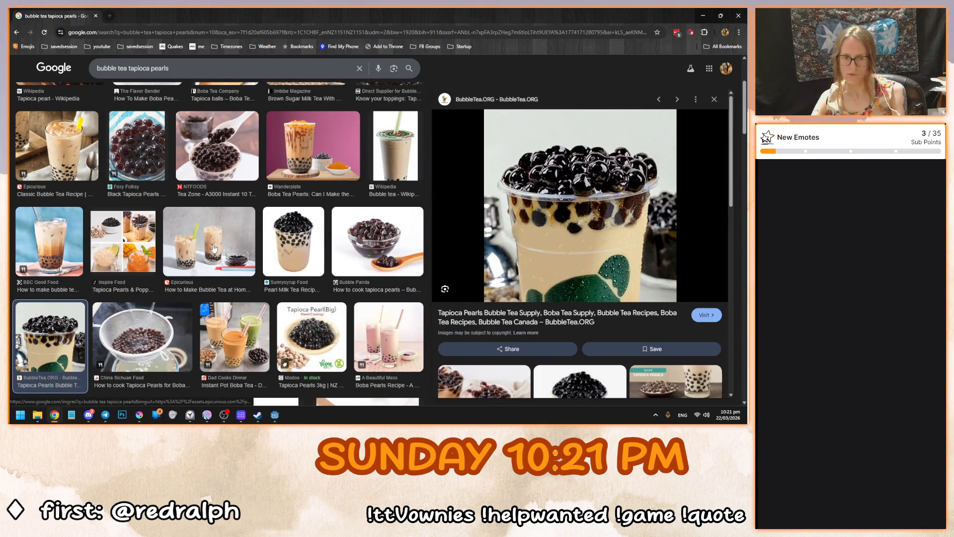
{"action": "left_click", "coordinate": [315, 330]}
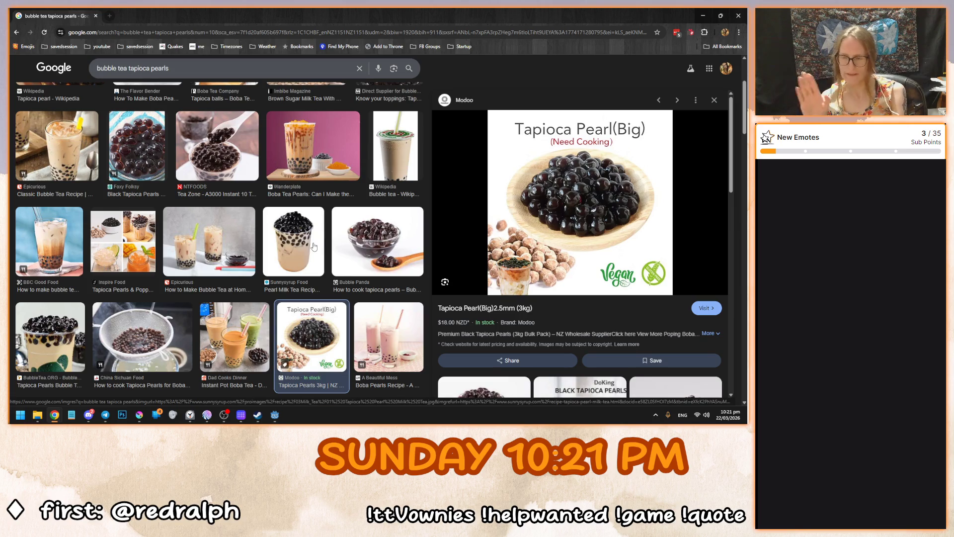
{"action": "scroll", "coordinate": [328, 258], "scroll_direction": "up", "scroll_amount": 3}
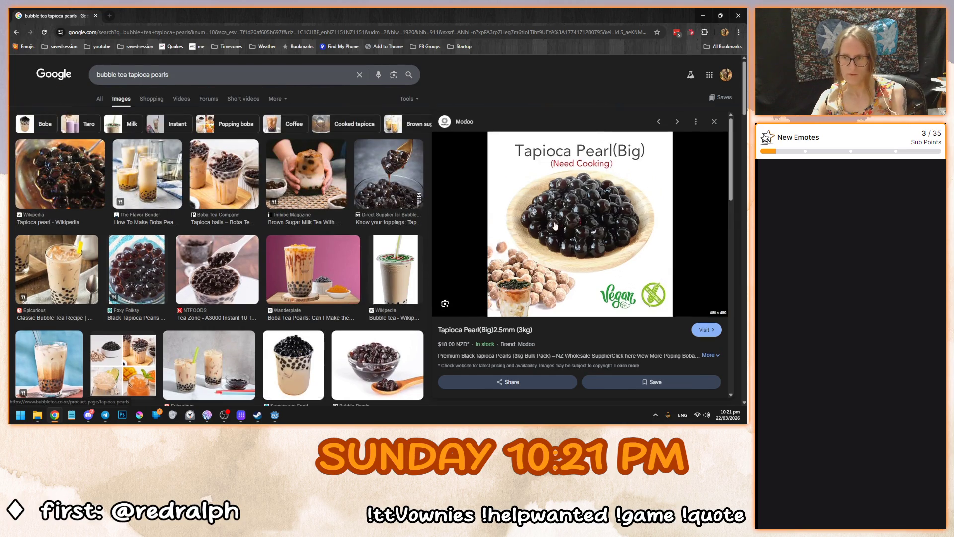
{"action": "left_click_drag", "start_coordinate": [128, 75], "coordinate": [210, 75]}
{"action": "left_click", "coordinate": [460, 94]}
{"action": "scroll", "coordinate": [327, 218], "scroll_direction": "down", "scroll_amount": 2}
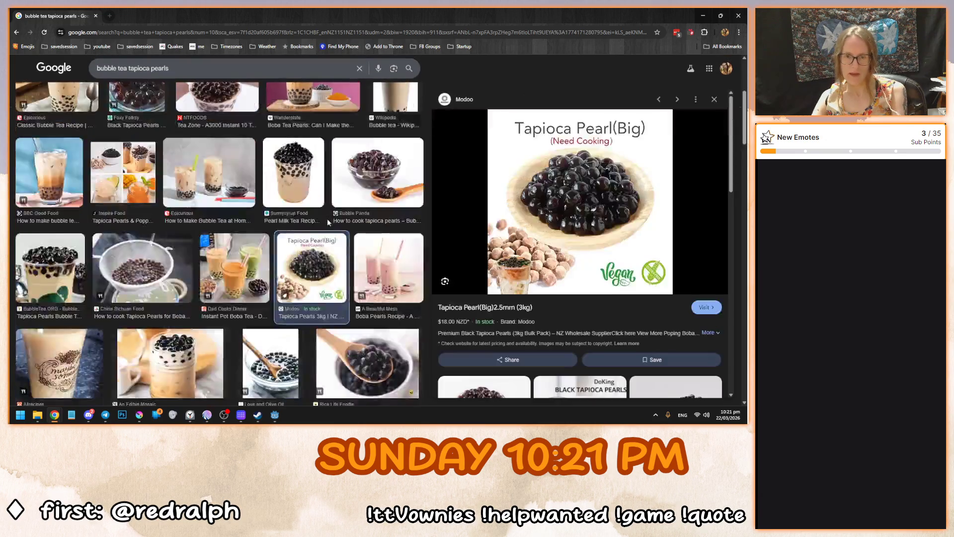
{"action": "scroll", "coordinate": [327, 222], "scroll_direction": "up", "scroll_amount": 1}
{"action": "left_click_drag", "start_coordinate": [129, 68], "coordinate": [169, 68]}
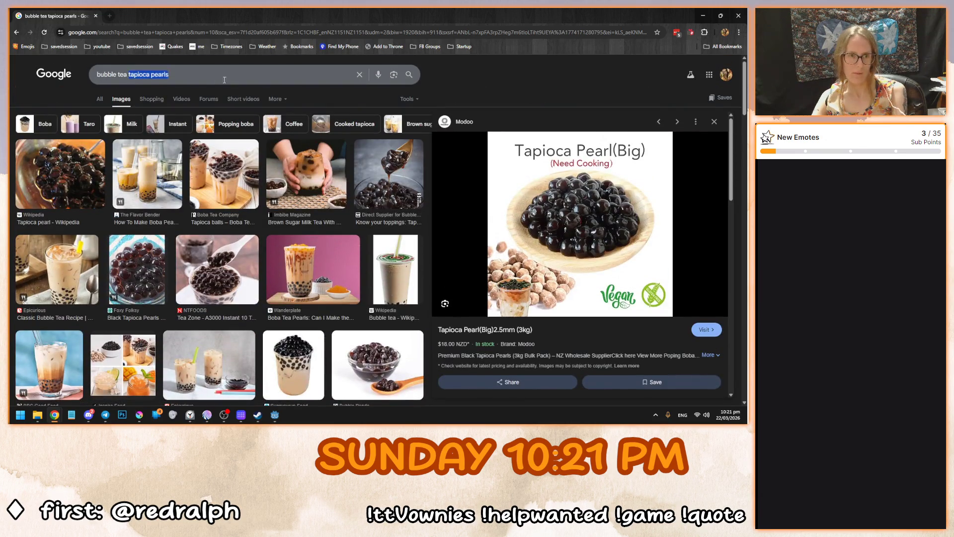
{"action": "scroll", "coordinate": [308, 337], "scroll_direction": "down", "scroll_amount": 2}
{"action": "left_click", "coordinate": [293, 248]}
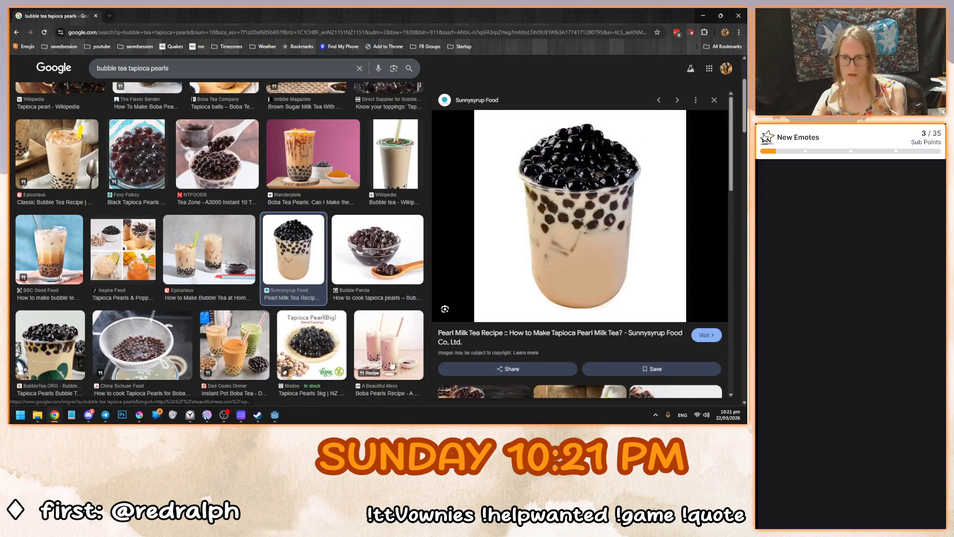
{"action": "left_click", "coordinate": [389, 345]}
Search 'bubble tea fruity tea' and preview the strawberry, dragon fruit and Bubble Panda drinks.
{"action": "left_click_drag", "start_coordinate": [128, 68], "coordinate": [233, 69]}
{"action": "type", "text": "fruity tea"}
{"action": "key", "text": "Return"}
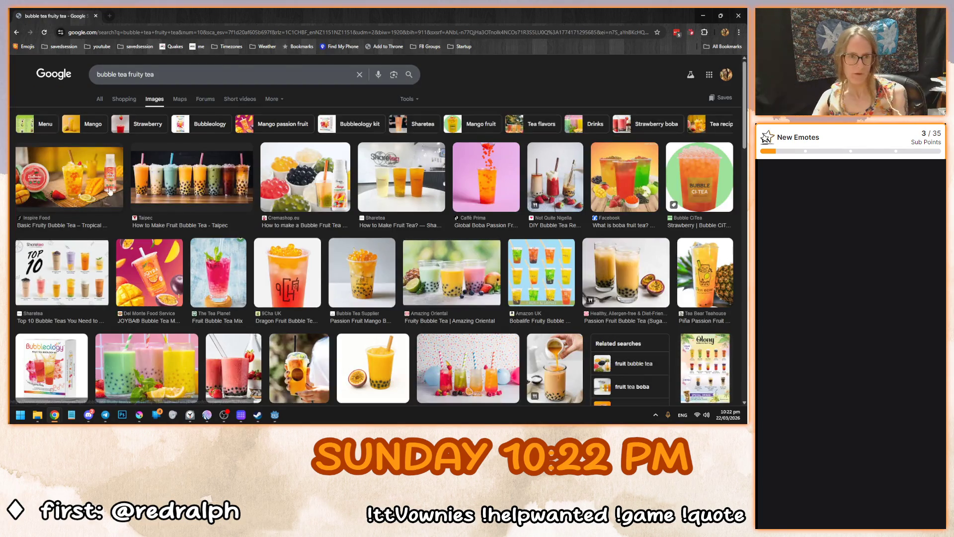
{"action": "left_click", "coordinate": [94, 182]}
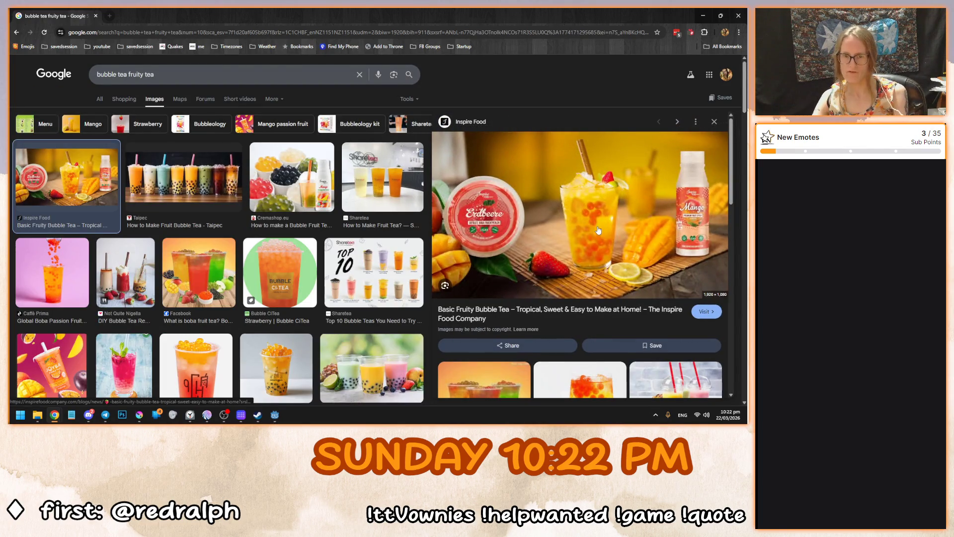
{"action": "left_click", "coordinate": [273, 279]}
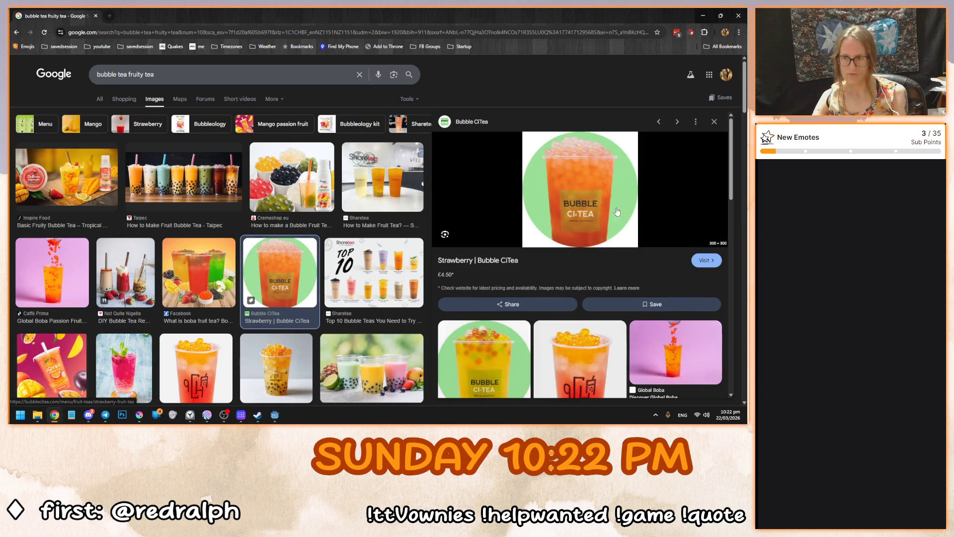
{"action": "scroll", "coordinate": [279, 325], "scroll_direction": "down", "scroll_amount": 2}
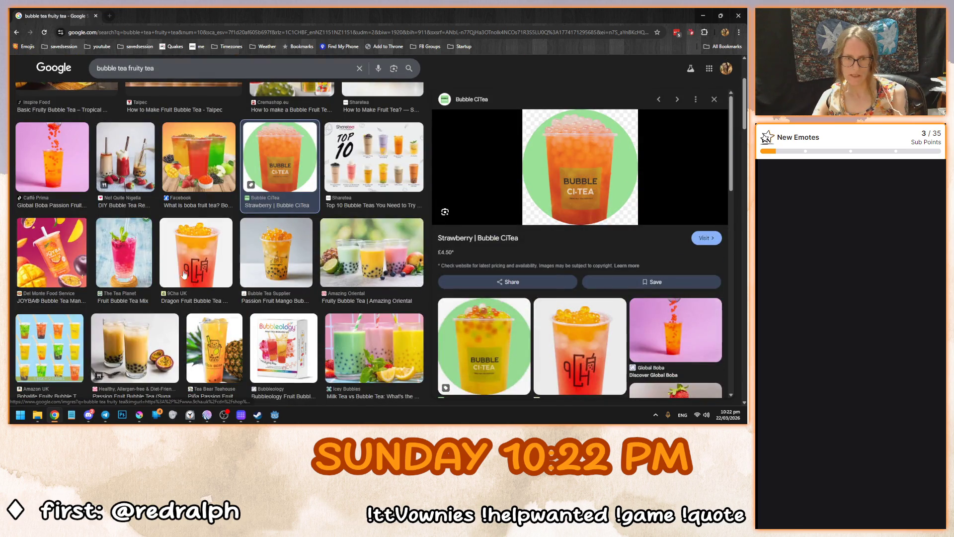
{"action": "left_click", "coordinate": [186, 272]}
{"action": "scroll", "coordinate": [279, 301], "scroll_direction": "down", "scroll_amount": 2}
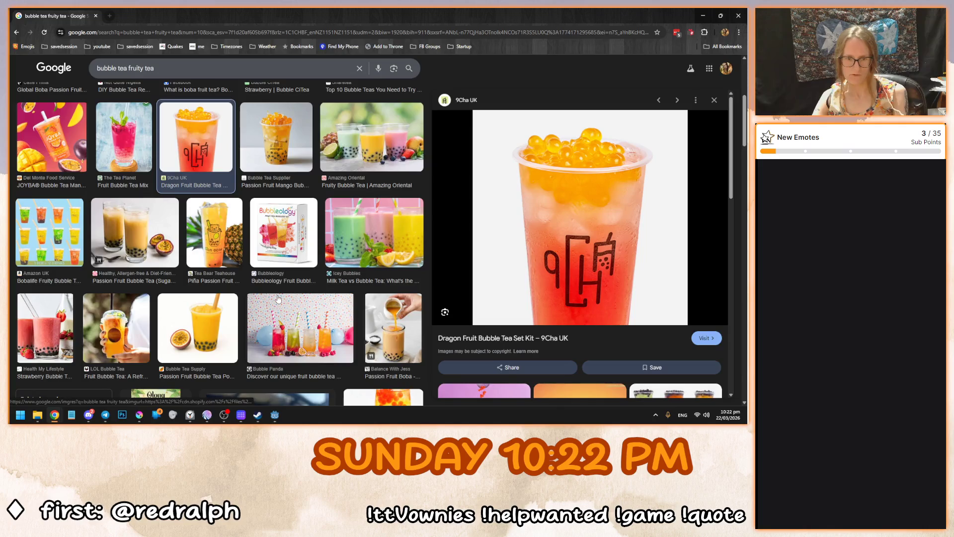
{"action": "left_click", "coordinate": [304, 333]}
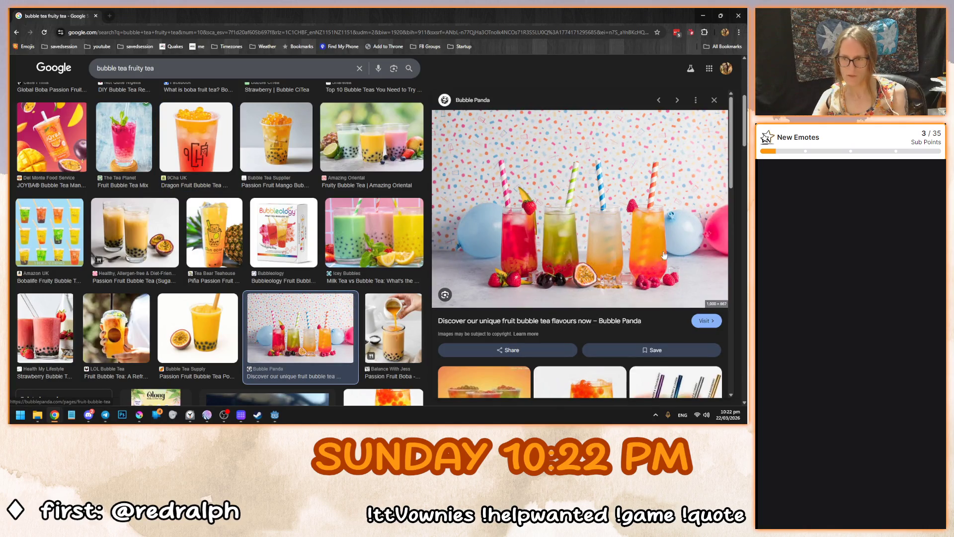
Scroll further through the results, then return to the Krita drawing.
{"action": "scroll", "coordinate": [174, 296], "scroll_direction": "down", "scroll_amount": 2}
{"action": "scroll", "coordinate": [171, 291], "scroll_direction": "down", "scroll_amount": 2}
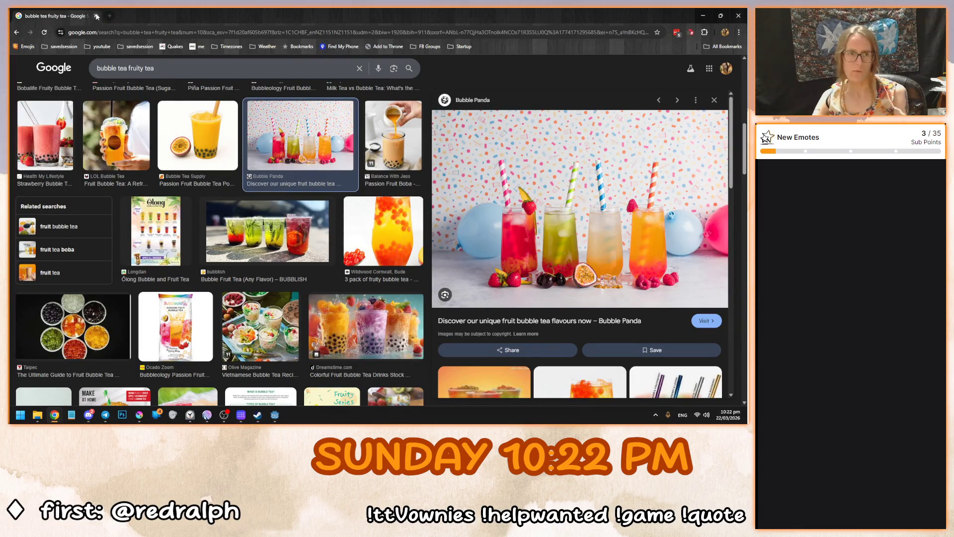
{"action": "key", "text": "alt+Tab"}
Paint and undo three test strokes on the canvas.
{"action": "mouse_move", "coordinate": [228, 196]}
{"action": "left_mouse_down"}
{"action": "mouse_move", "coordinate": [393, 254]}
{"action": "mouse_move", "coordinate": [437, 315]}
{"action": "left_mouse_up"}
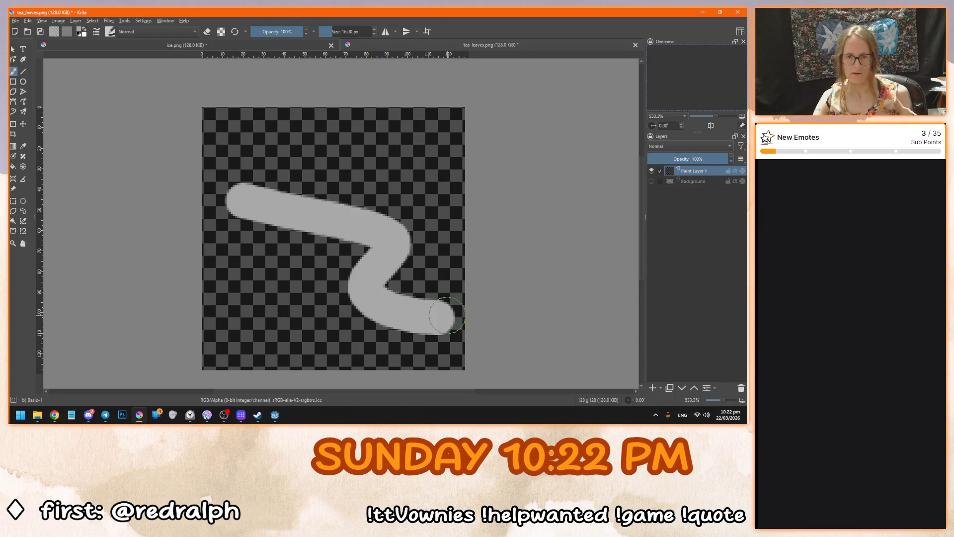
{"action": "key", "text": "ctrl+z"}
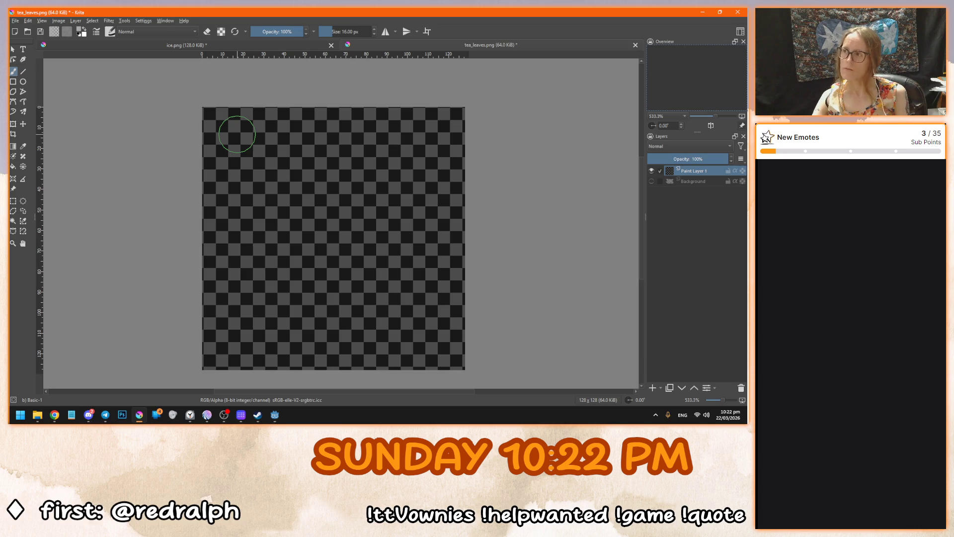
{"action": "left_click_drag", "start_coordinate": [250, 135], "coordinate": [399, 290]}
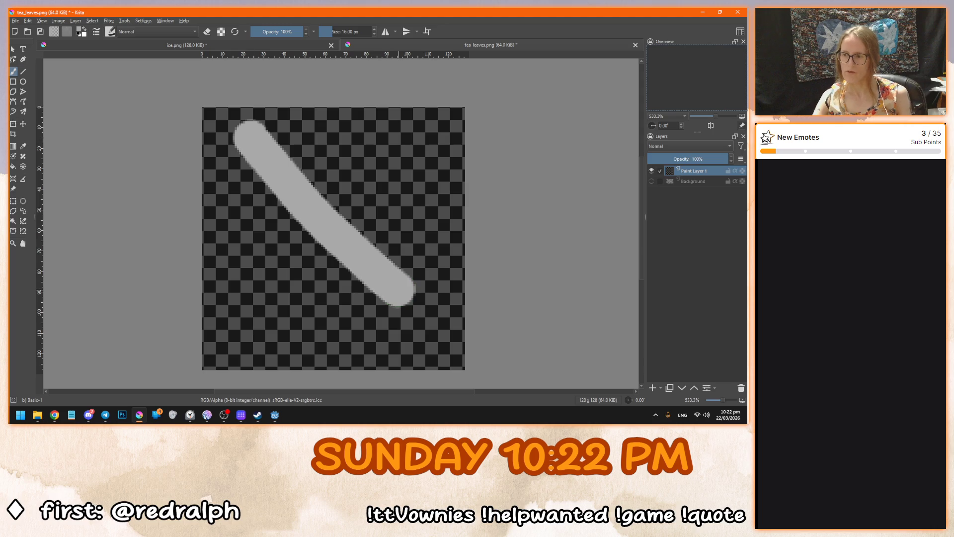
{"action": "key", "text": "ctrl+z"}
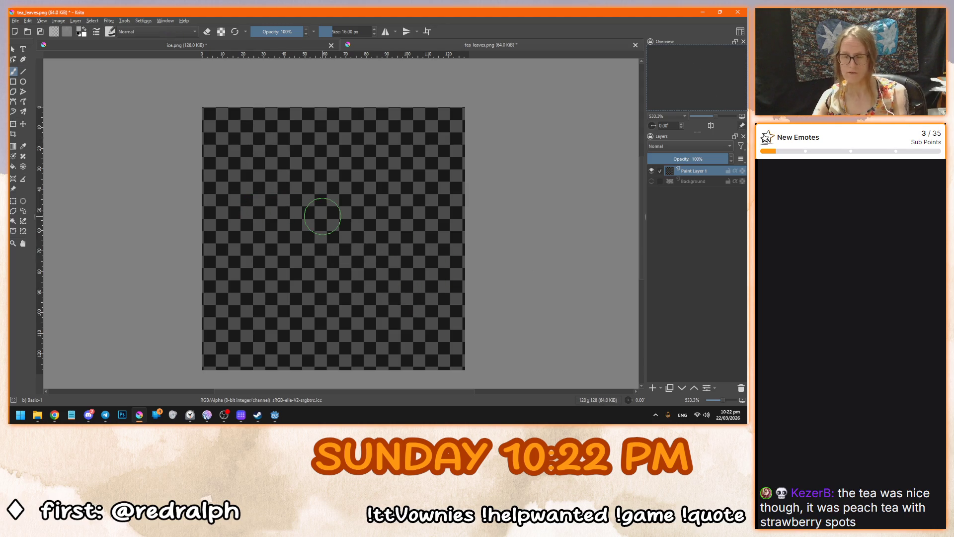
{"action": "mouse_move", "coordinate": [315, 166]}
{"action": "left_mouse_down"}
{"action": "mouse_move", "coordinate": [348, 271]}
{"action": "mouse_move", "coordinate": [378, 300]}
{"action": "left_mouse_up"}
{"action": "key", "text": "ctrl+z"}
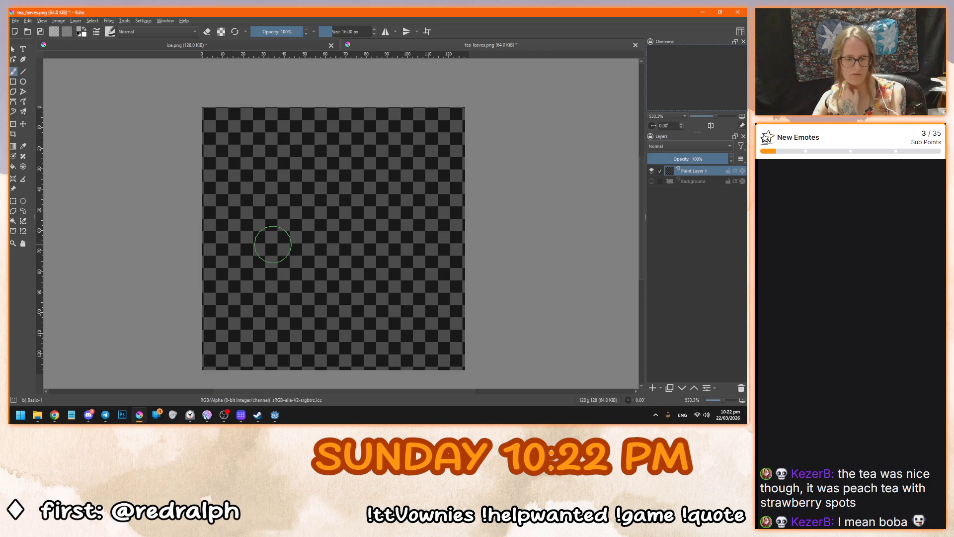
Set the brush size to 8 px and try it with an undone test stroke.
{"action": "right_click", "coordinate": [305, 247]}
{"action": "left_click", "coordinate": [331, 162]}
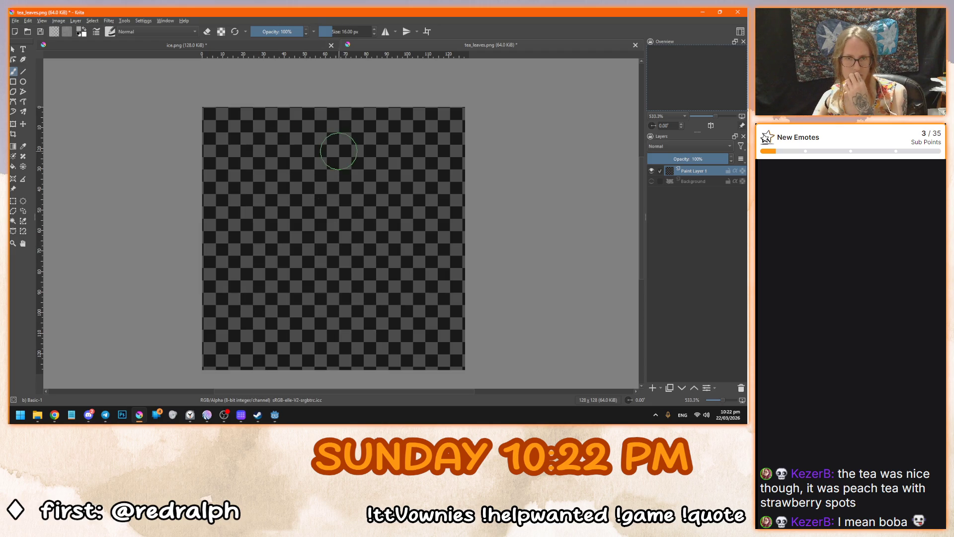
{"action": "double_click", "coordinate": [355, 31]}
{"action": "type", "text": "8"}
{"action": "key", "text": "Return"}
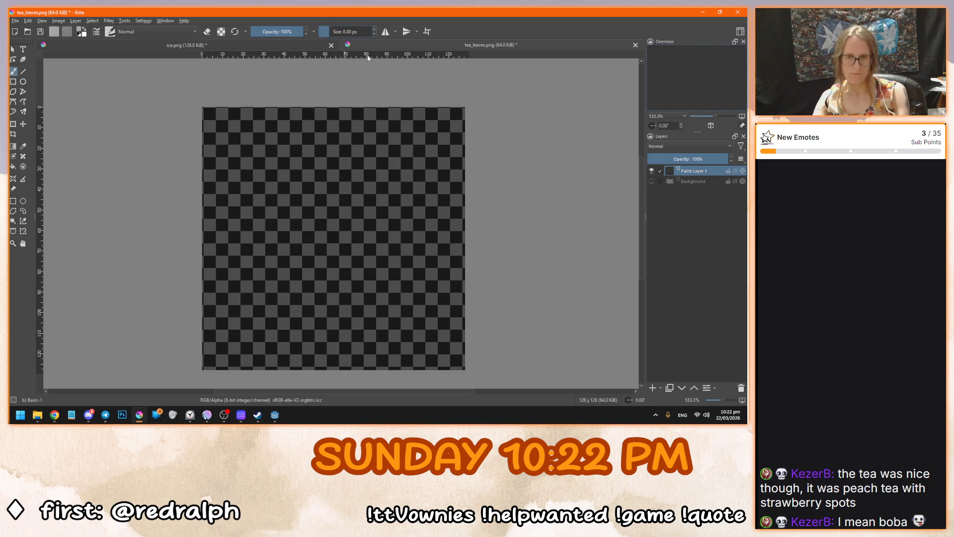
{"action": "left_click_drag", "start_coordinate": [267, 201], "coordinate": [366, 323]}
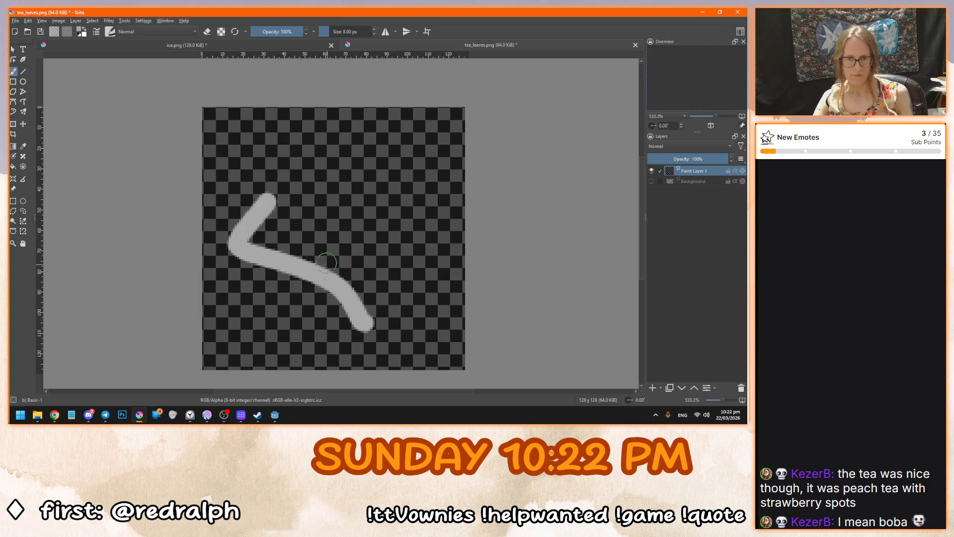
{"action": "key", "text": "ctrl+z"}
Reduce the brush size to 4 px and test it with an undone stroke.
{"action": "double_click", "coordinate": [350, 32]}
{"action": "type", "text": "4"}
{"action": "key", "text": "Return"}
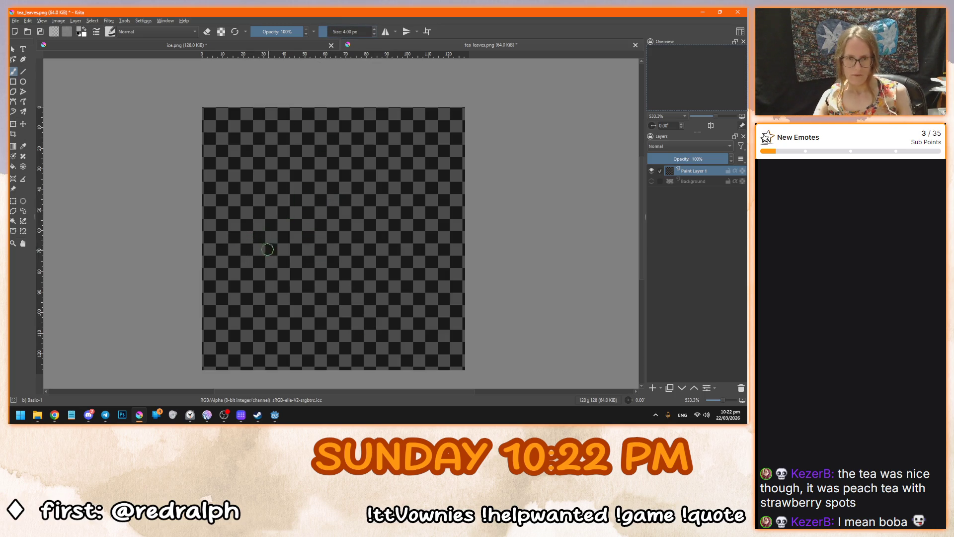
{"action": "left_click_drag", "start_coordinate": [310, 244], "coordinate": [281, 270]}
{"action": "key", "text": "ctrl+z"}
Draw a grey slanted rectangle outline and duplicate its layer.
{"action": "mouse_move", "coordinate": [359, 201]}
{"action": "left_mouse_down"}
{"action": "mouse_move", "coordinate": [332, 219]}
{"action": "mouse_move", "coordinate": [444, 264]}
{"action": "mouse_move", "coordinate": [453, 242]}
{"action": "mouse_move", "coordinate": [360, 201]}
{"action": "left_mouse_up"}
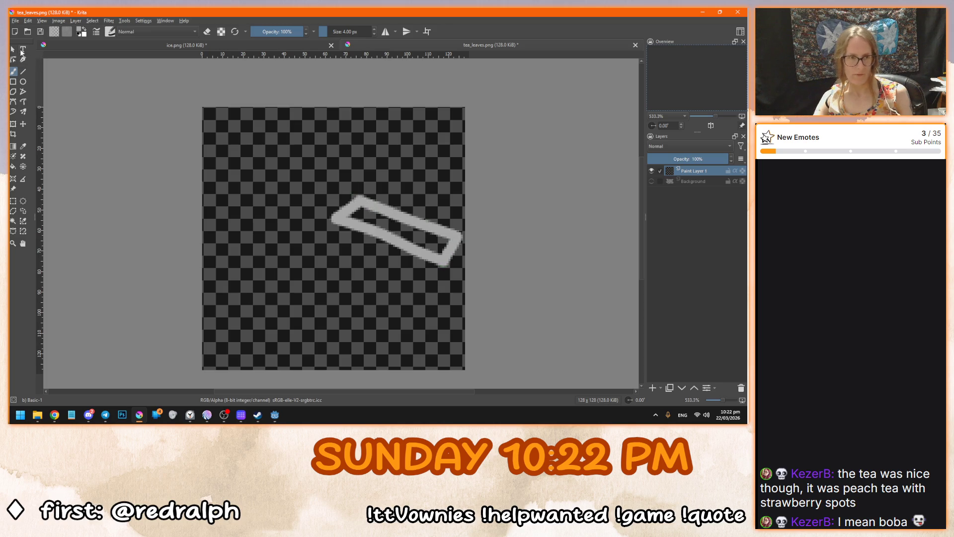
{"action": "right_click", "coordinate": [692, 175]}
{"action": "left_click", "coordinate": [596, 226]}
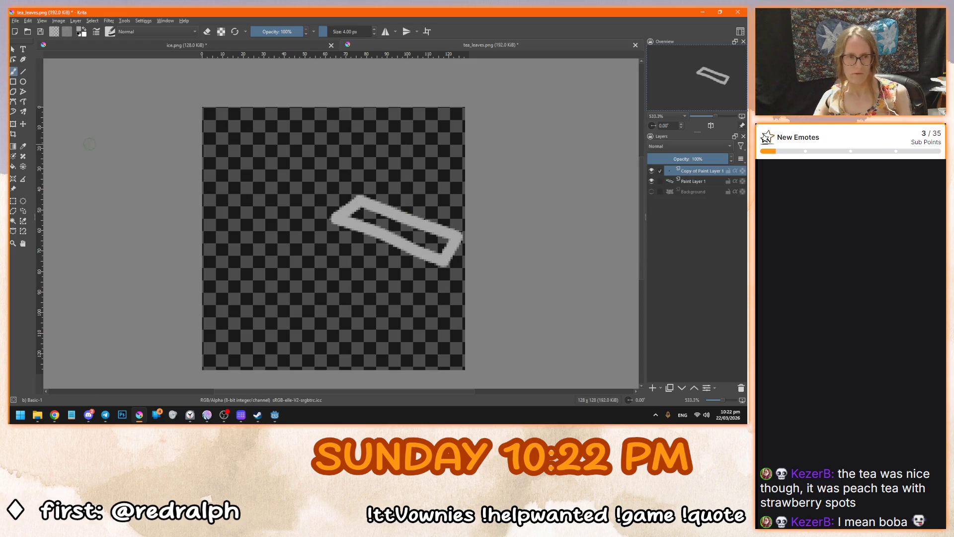
Move the copied rectangle about 50 px up and add a new empty layer on top.
{"action": "left_click", "coordinate": [23, 124]}
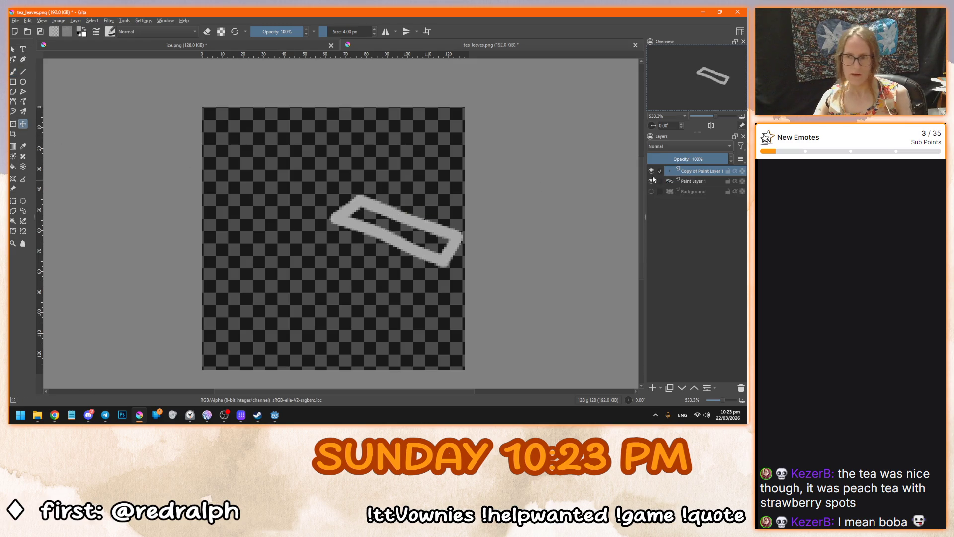
{"action": "left_click_drag", "start_coordinate": [408, 194], "coordinate": [407, 168]}
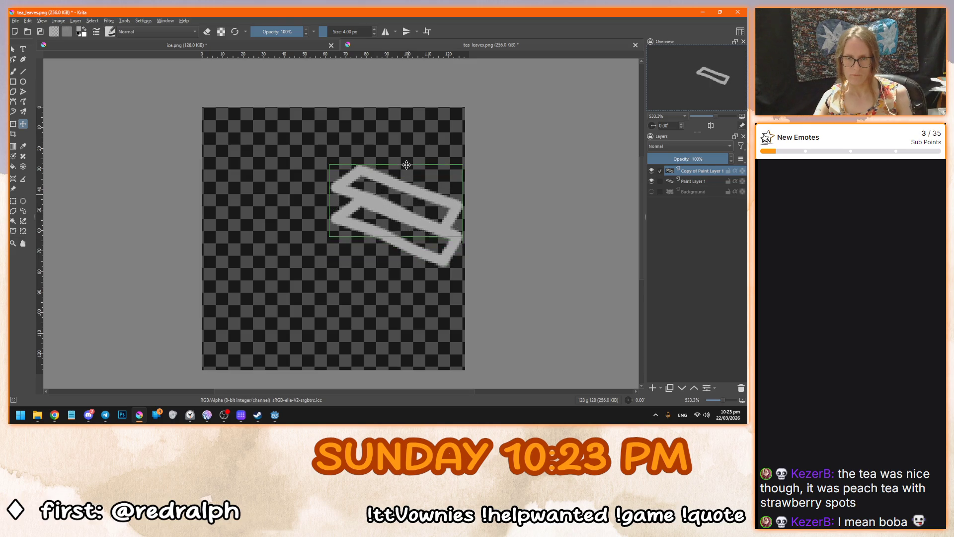
{"action": "left_click", "coordinate": [694, 182], "text": "ctrl"}
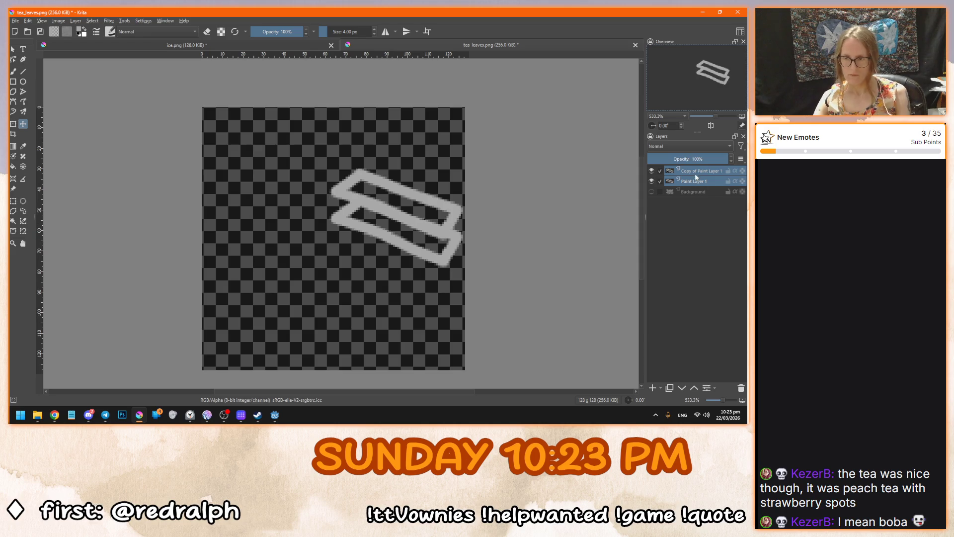
{"action": "left_click", "coordinate": [653, 388]}
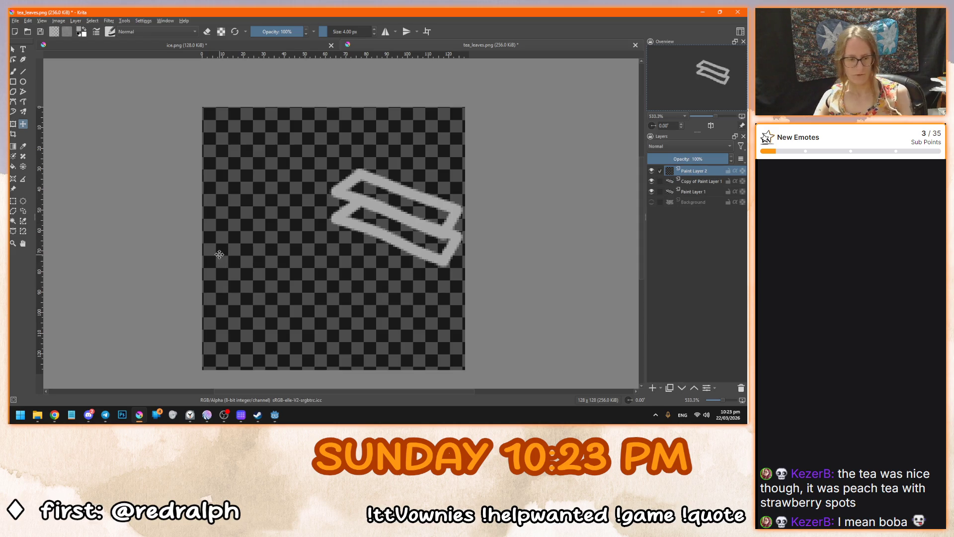
Join the two rectangles with left and right edge lines and erase stray pixels.
{"action": "key", "text": "b"}
{"action": "left_click_drag", "start_coordinate": [337, 188], "coordinate": [336, 216]}
{"action": "mouse_move", "coordinate": [452, 234]}
{"action": "left_mouse_down"}
{"action": "mouse_move", "coordinate": [456, 214]}
{"action": "mouse_move", "coordinate": [455, 232]}
{"action": "left_mouse_up"}
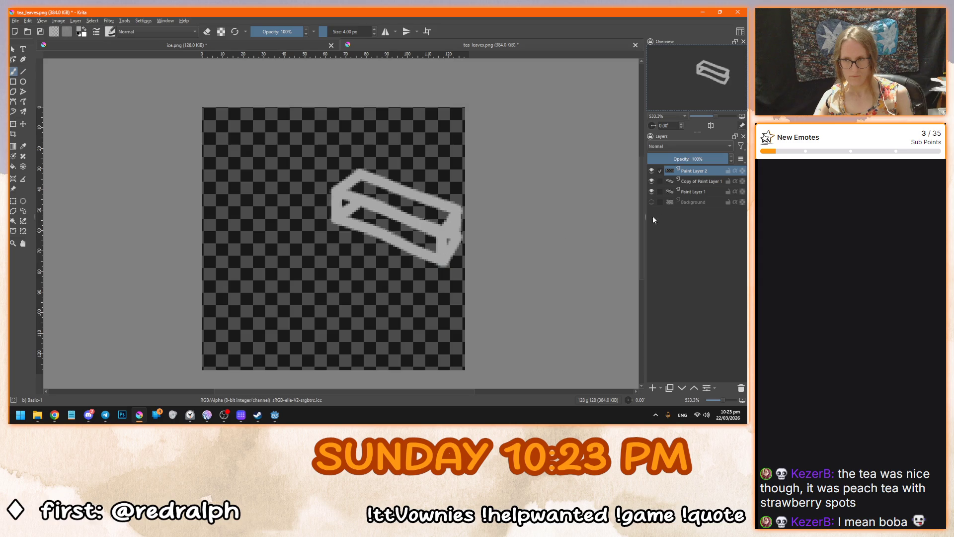
{"action": "scroll", "coordinate": [515, 253], "scroll_direction": "up", "scroll_amount": 3}
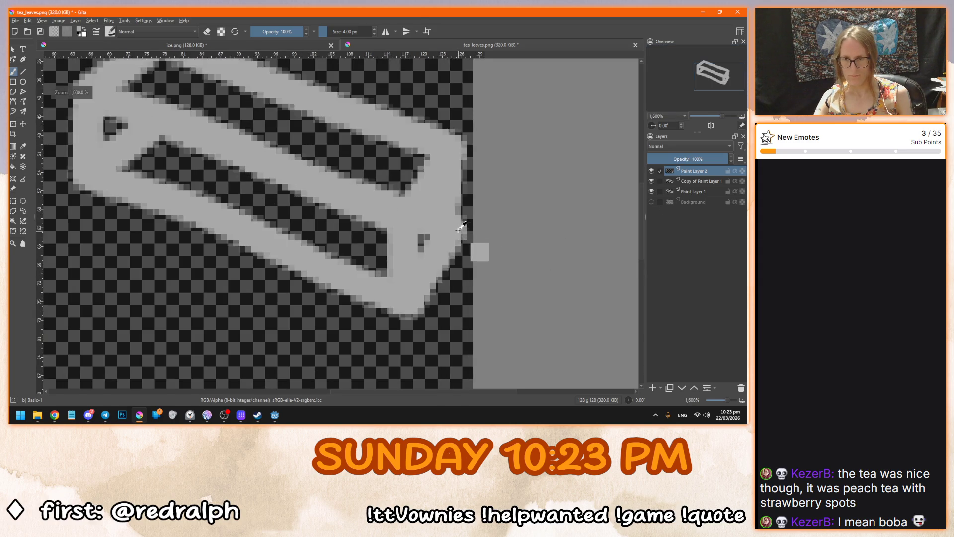
{"action": "key", "text": "ctrl+z"}
{"action": "key", "text": "ctrl+z"}
{"action": "left_click_drag", "start_coordinate": [451, 153], "coordinate": [444, 244]}
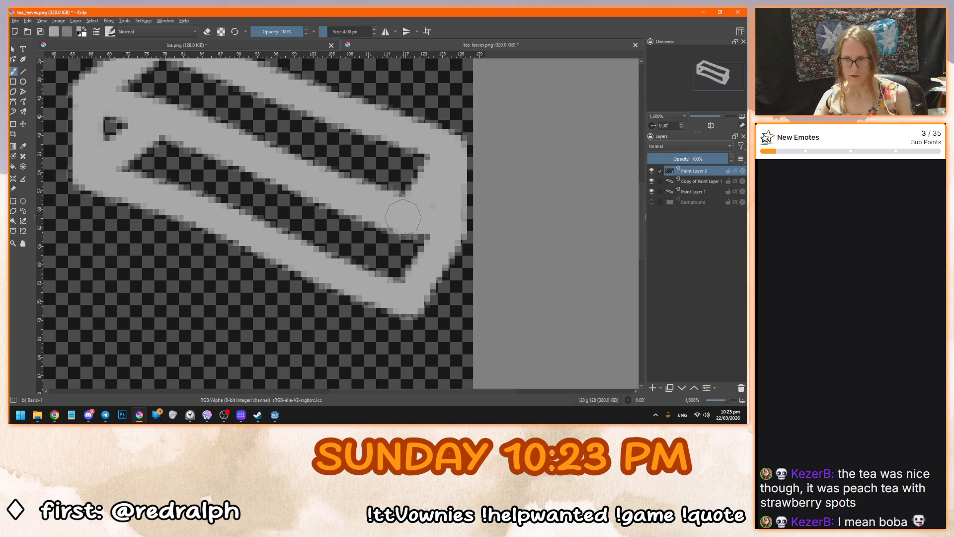
{"action": "key", "text": "ctrl+z"}
{"action": "key", "text": "e"}
{"action": "mouse_move", "coordinate": [431, 240]}
{"action": "left_mouse_down"}
{"action": "mouse_move", "coordinate": [405, 268]}
{"action": "mouse_move", "coordinate": [420, 273]}
{"action": "mouse_move", "coordinate": [434, 255]}
{"action": "left_mouse_up"}
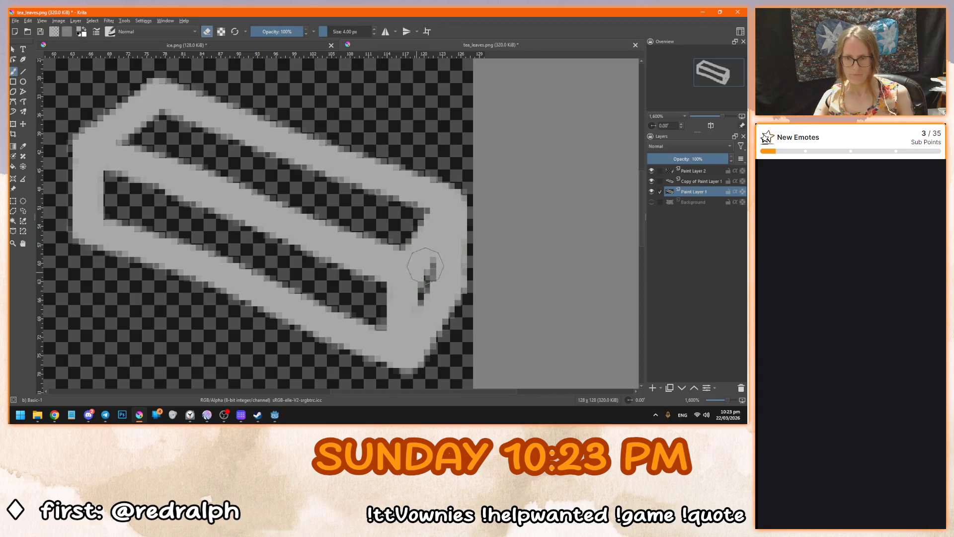
Hide the two upper layers, erase the bottom layer's upper stroke, then show them again.
{"action": "left_click", "coordinate": [652, 181]}
{"action": "left_click", "coordinate": [652, 170]}
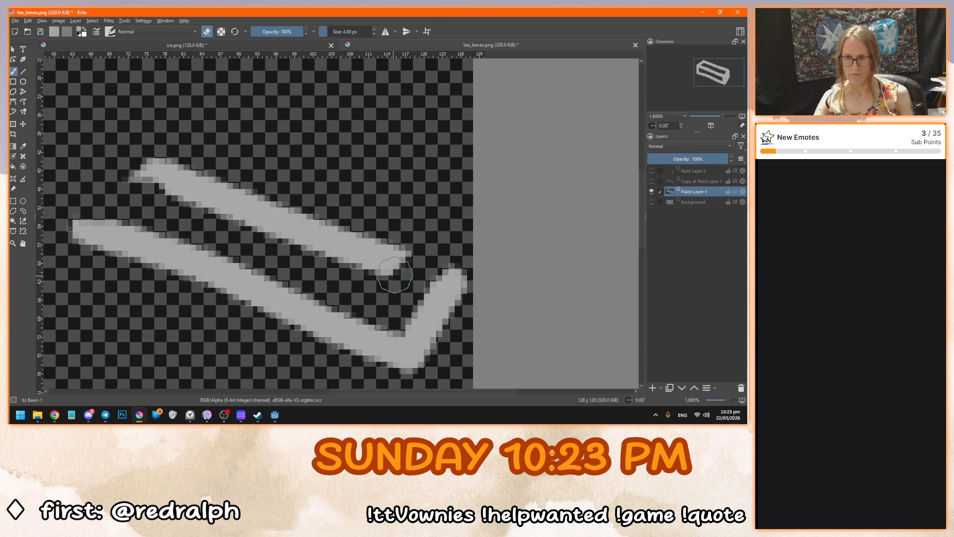
{"action": "mouse_move", "coordinate": [374, 248]}
{"action": "left_mouse_down"}
{"action": "mouse_move", "coordinate": [144, 172]}
{"action": "mouse_move", "coordinate": [233, 190]}
{"action": "left_mouse_up"}
{"action": "left_click", "coordinate": [652, 181]}
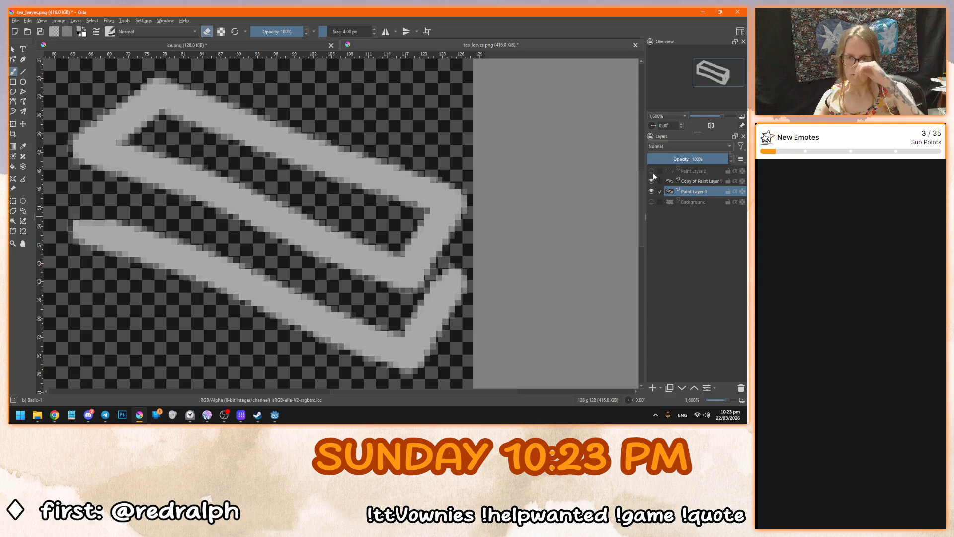
{"action": "left_click", "coordinate": [652, 170]}
{"action": "scroll", "coordinate": [546, 231], "scroll_direction": "down", "scroll_amount": 8}
{"action": "scroll", "coordinate": [577, 239], "scroll_direction": "up", "scroll_amount": 4}
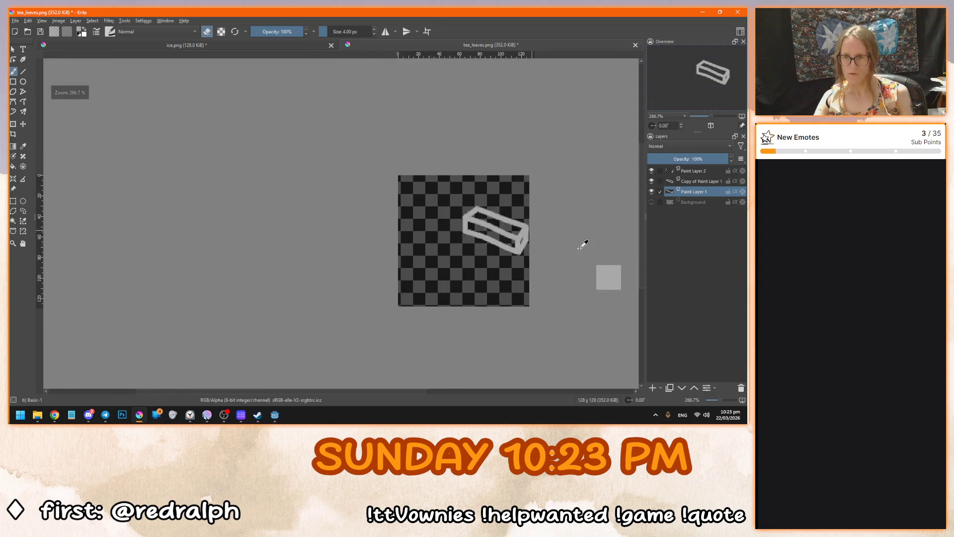
Shift the three box layers about 30 px left and merge them into one.
{"action": "left_click", "coordinate": [695, 171], "text": "shift"}
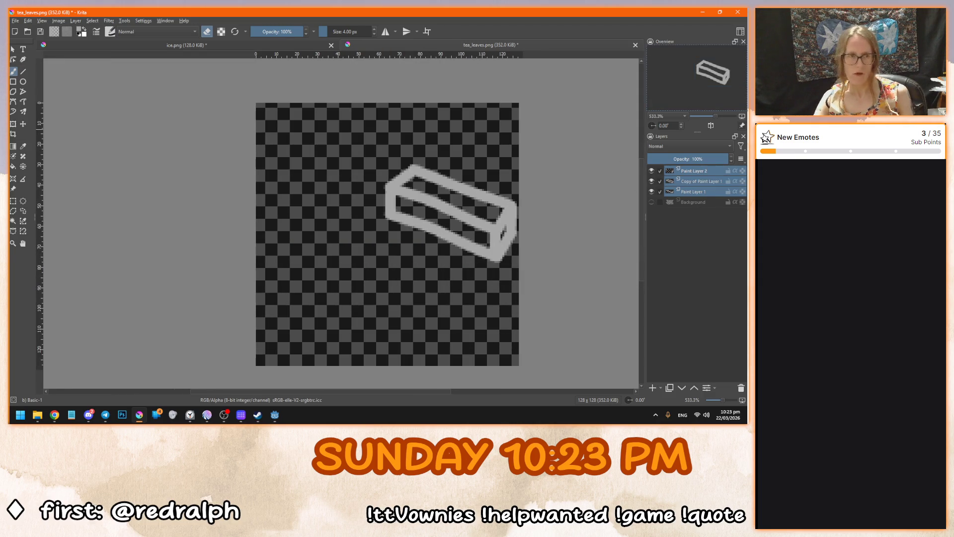
{"action": "left_click", "coordinate": [13, 50]}
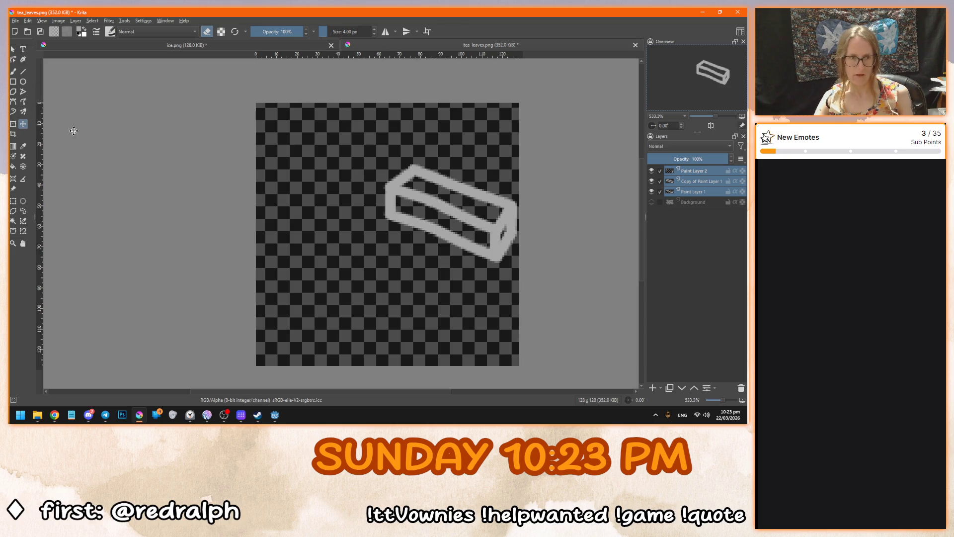
{"action": "left_click_drag", "start_coordinate": [434, 222], "coordinate": [419, 224]}
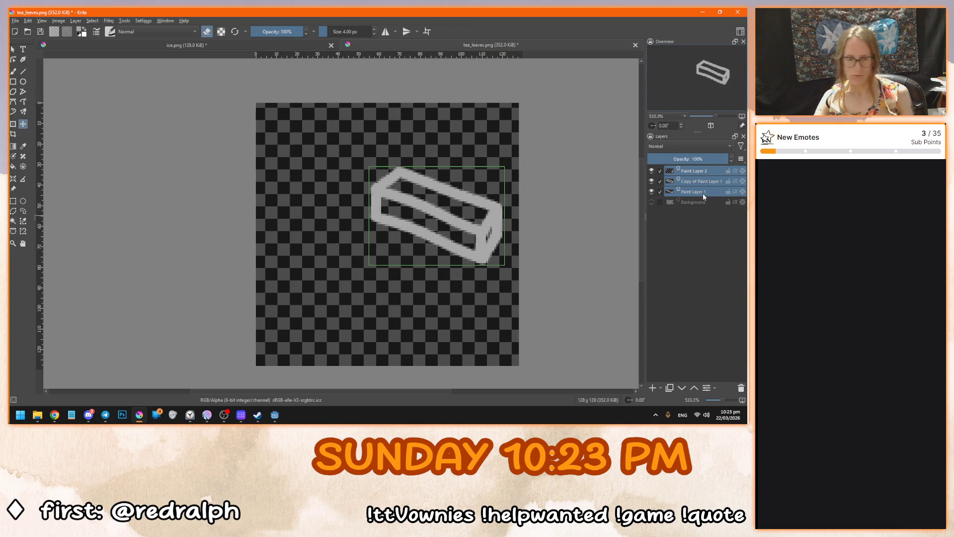
{"action": "key", "text": "ctrl+e"}
{"action": "left_click_drag", "start_coordinate": [475, 247], "coordinate": [438, 265]}
Duplicate the box offset down-left and add a new empty layer above Background.
{"action": "key", "text": "ctrl+j"}
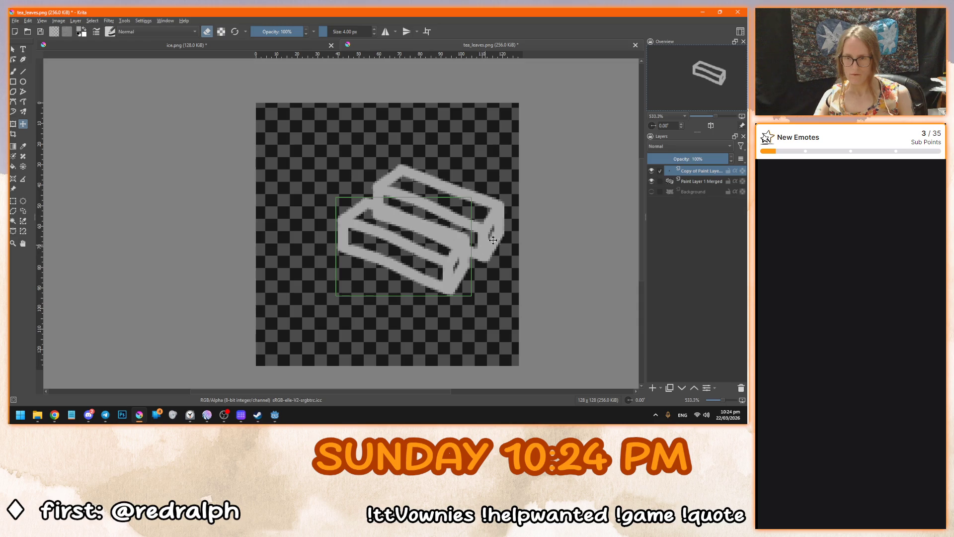
{"action": "scroll", "coordinate": [441, 249], "scroll_direction": "up", "scroll_amount": 1}
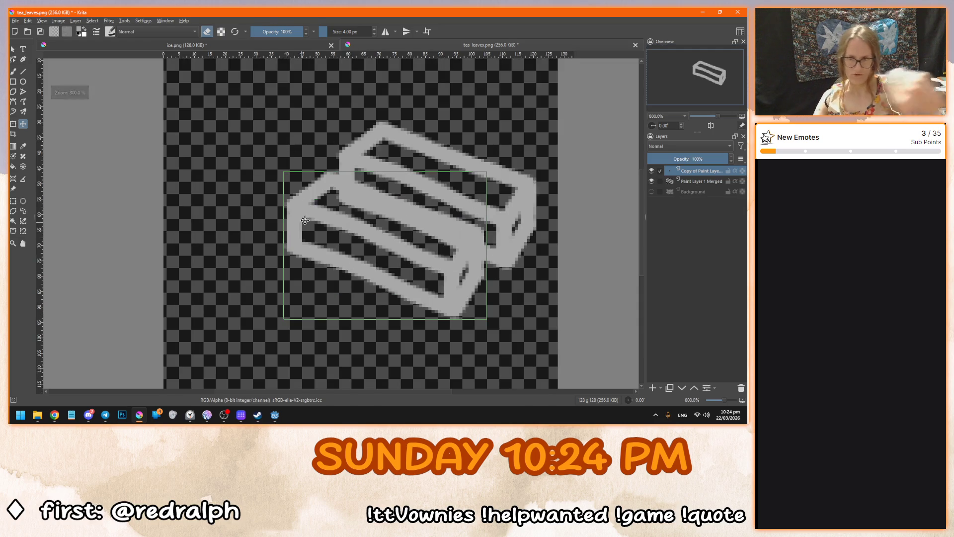
{"action": "scroll", "coordinate": [329, 224], "scroll_direction": "down", "scroll_amount": 1}
{"action": "scroll", "coordinate": [455, 193], "scroll_direction": "up", "scroll_amount": 1}
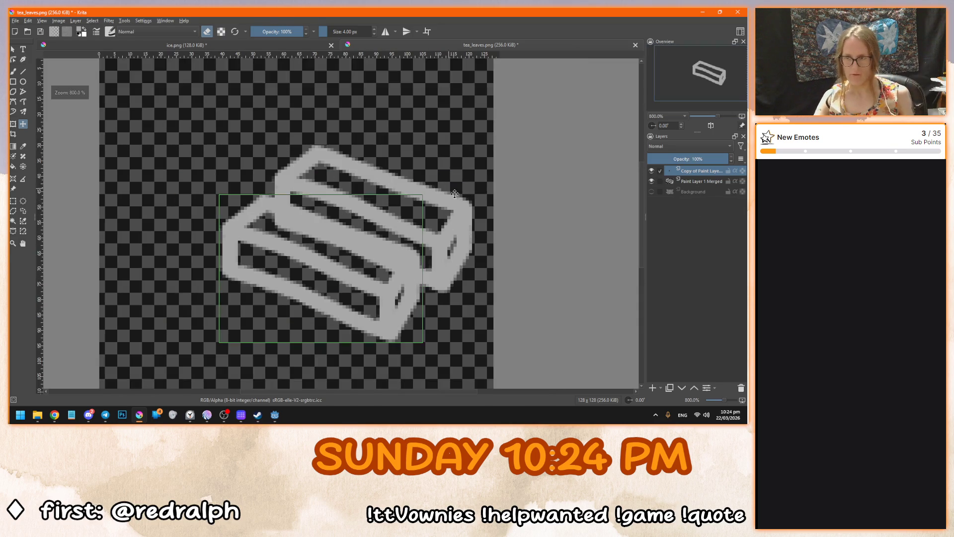
{"action": "left_click", "coordinate": [707, 192]}
{"action": "left_click", "coordinate": [653, 387]}
{"action": "key", "text": "b"}
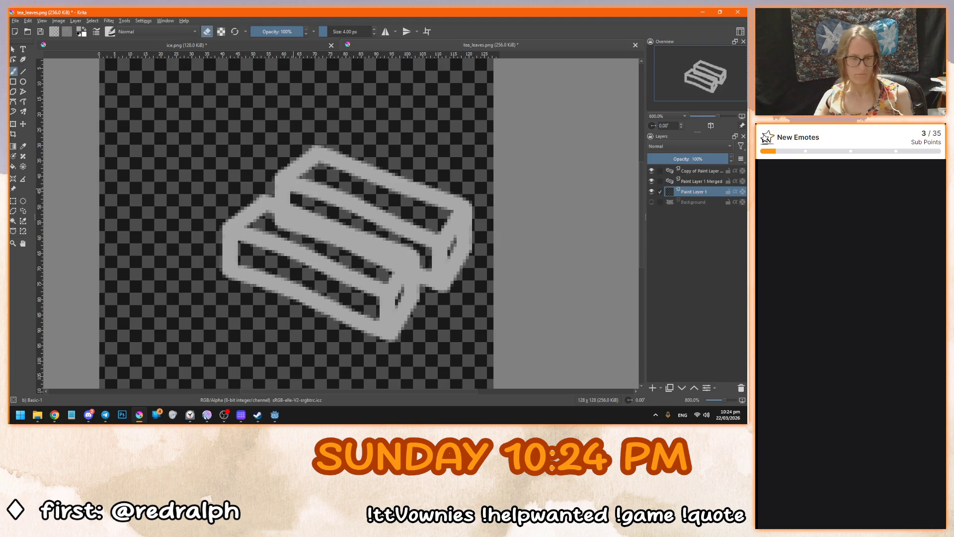
Paint and undo several trial strokes from the new box's top-left corner.
{"action": "left_click_drag", "start_coordinate": [298, 129], "coordinate": [169, 254]}
{"action": "key", "text": "ctrl+z"}
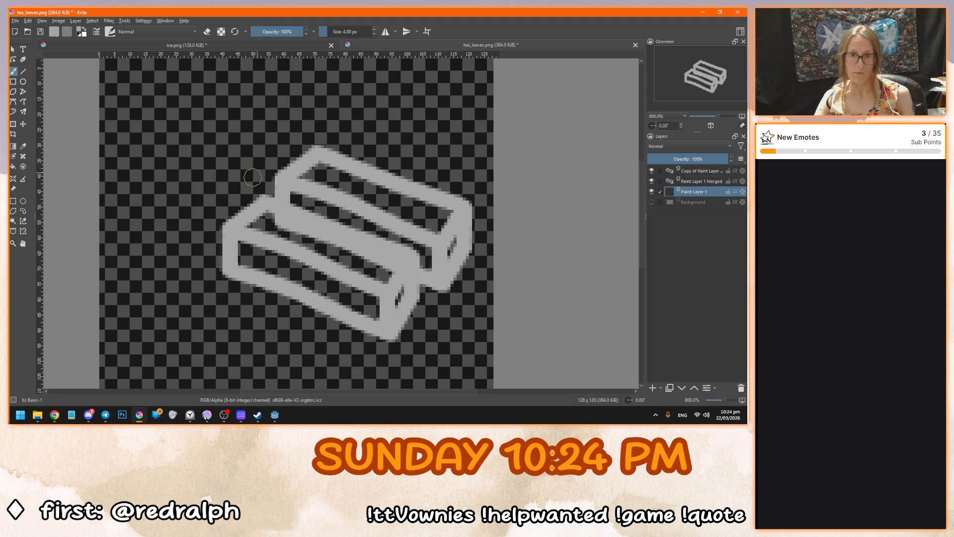
{"action": "scroll", "coordinate": [252, 177], "scroll_direction": "down", "scroll_amount": 1}
{"action": "mouse_move", "coordinate": [297, 147]}
{"action": "left_mouse_down"}
{"action": "mouse_move", "coordinate": [234, 211]}
{"action": "mouse_move", "coordinate": [214, 197]}
{"action": "left_mouse_up"}
{"action": "key", "text": "ctrl+z"}
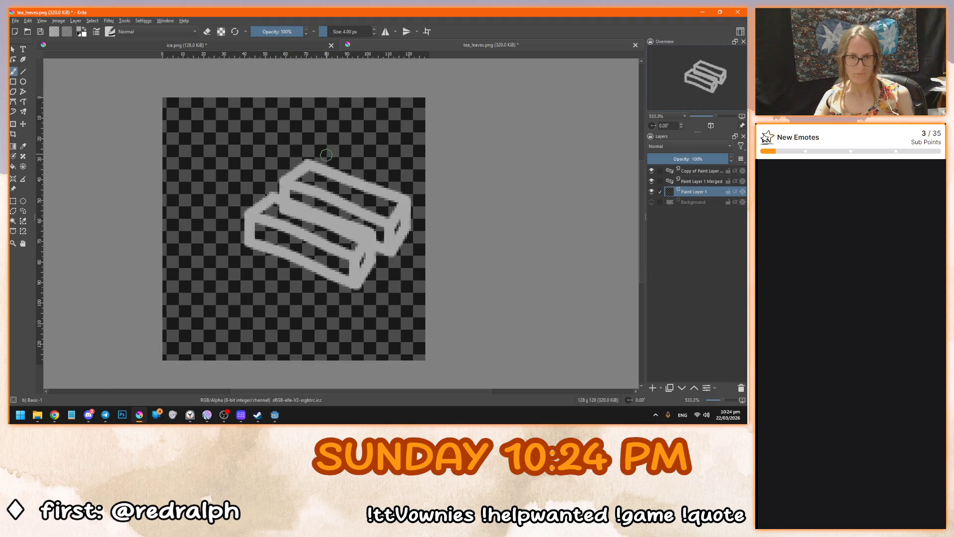
{"action": "left_click_drag", "start_coordinate": [326, 158], "coordinate": [230, 209]}
{"action": "key", "text": "ctrl+z"}
{"action": "mouse_move", "coordinate": [327, 166]}
{"action": "left_mouse_down"}
{"action": "mouse_move", "coordinate": [233, 205]}
{"action": "mouse_move", "coordinate": [313, 168]}
{"action": "mouse_move", "coordinate": [234, 200]}
{"action": "mouse_move", "coordinate": [208, 184]}
{"action": "mouse_move", "coordinate": [316, 135]}
{"action": "mouse_move", "coordinate": [332, 155]}
{"action": "left_mouse_up"}
{"action": "key", "text": "ctrl+z"}
Duplicate the box layer, move the copy about 57 px down, and put Paint Layer 1 above it.
{"action": "right_click", "coordinate": [699, 191]}
{"action": "left_click", "coordinate": [666, 236]}
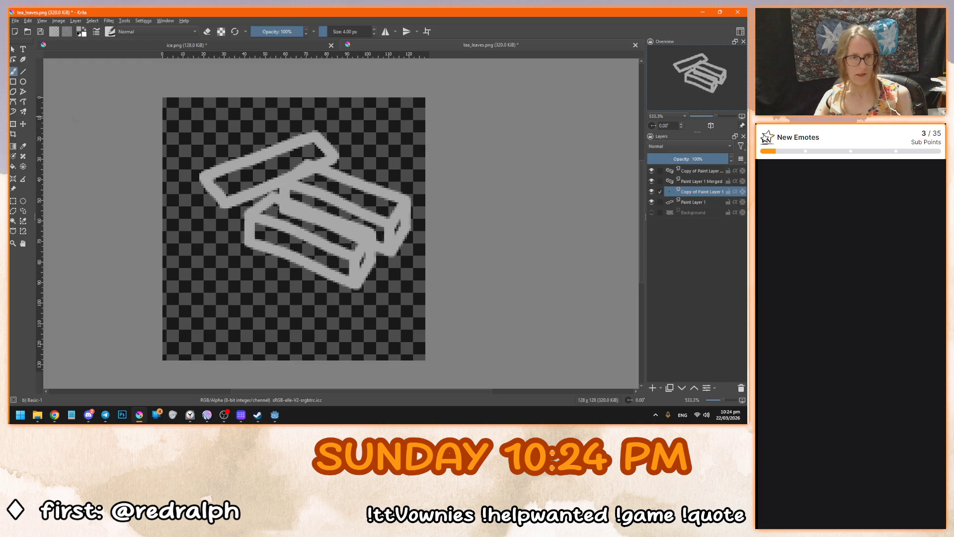
{"action": "left_click", "coordinate": [23, 125]}
{"action": "left_click_drag", "start_coordinate": [262, 187], "coordinate": [262, 215]}
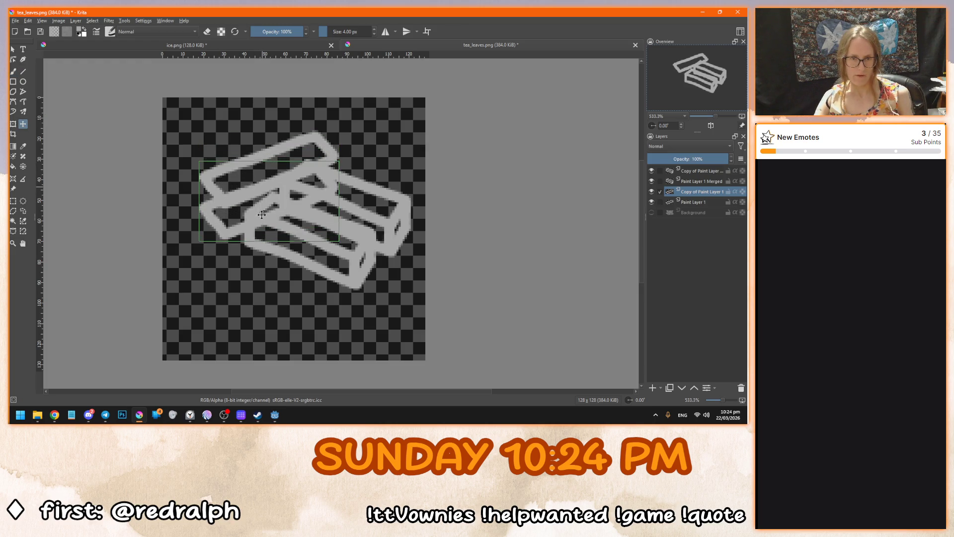
{"action": "scroll", "coordinate": [241, 186], "scroll_direction": "up", "scroll_amount": 1}
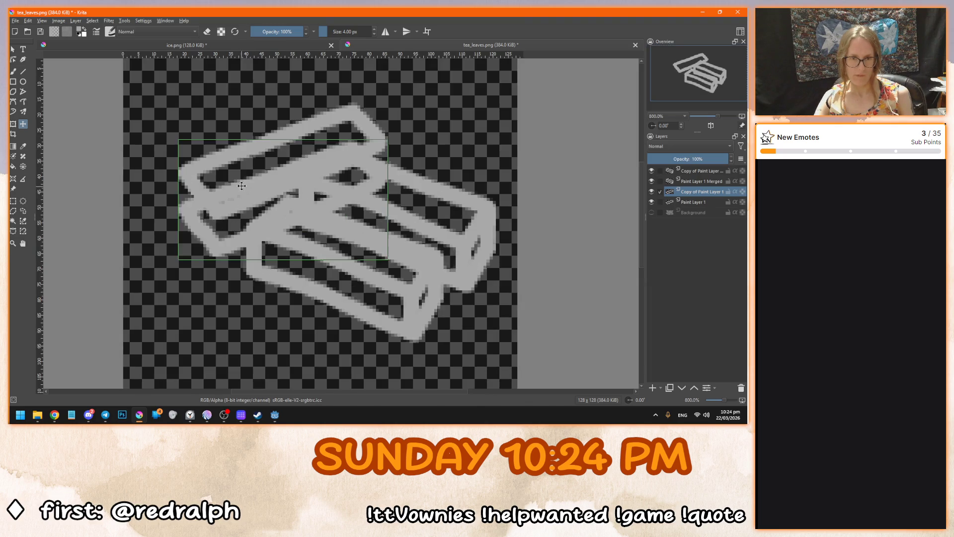
{"action": "scroll", "coordinate": [242, 186], "scroll_direction": "up", "scroll_amount": 2}
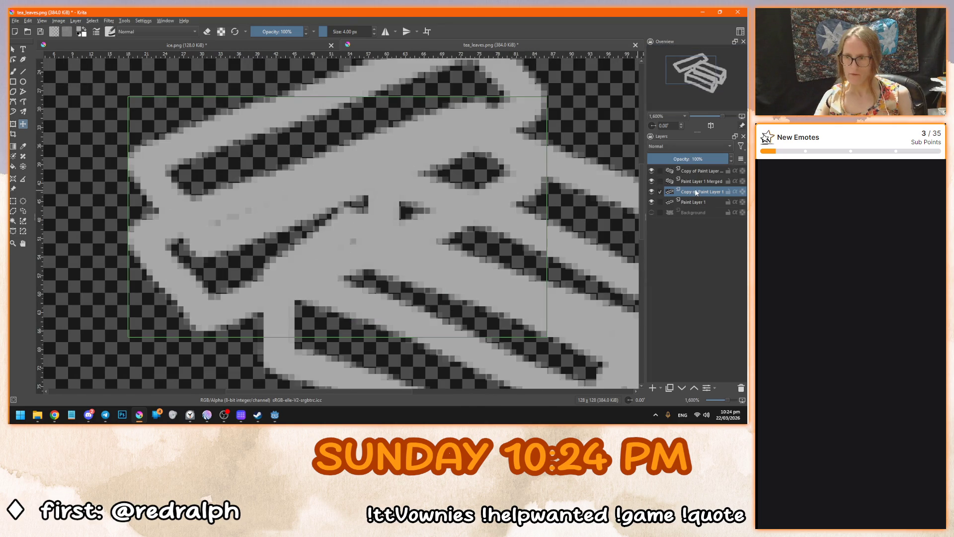
{"action": "left_click_drag", "start_coordinate": [694, 204], "coordinate": [697, 196]}
On a new Paint Layer 2, fill the gaps along the box's left, bottom and right edges.
{"action": "left_click", "coordinate": [652, 388]}
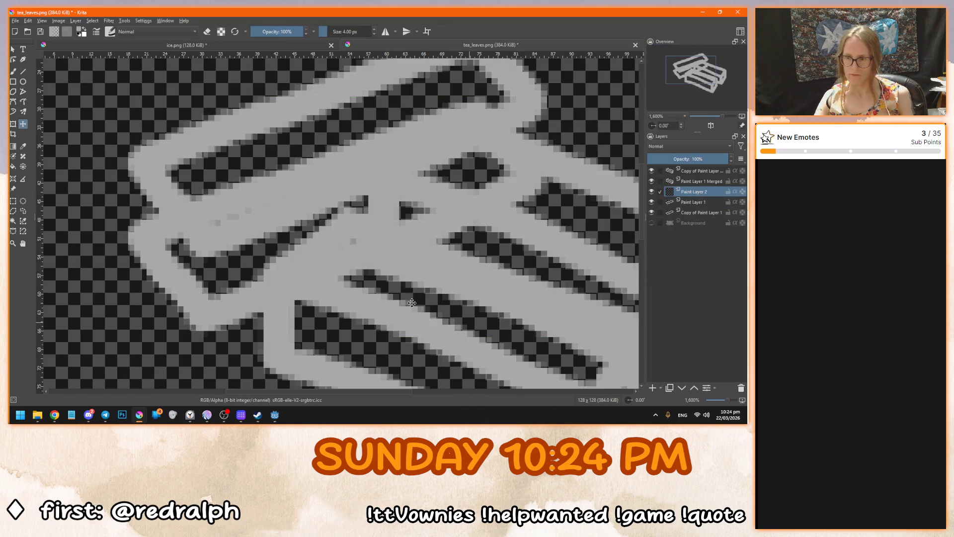
{"action": "left_click", "coordinate": [651, 181]}
{"action": "left_click", "coordinate": [651, 171]}
{"action": "key", "text": "b"}
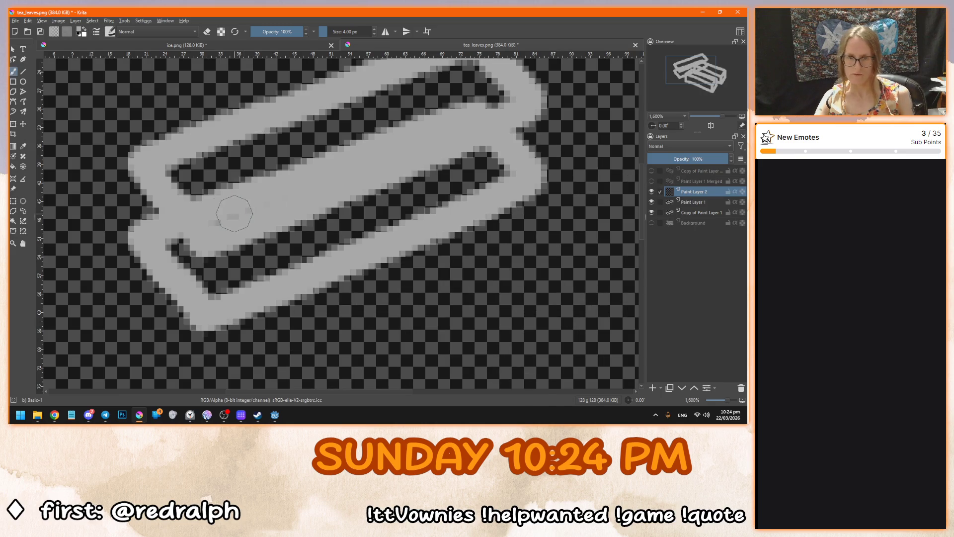
{"action": "left_click_drag", "start_coordinate": [143, 168], "coordinate": [147, 232]}
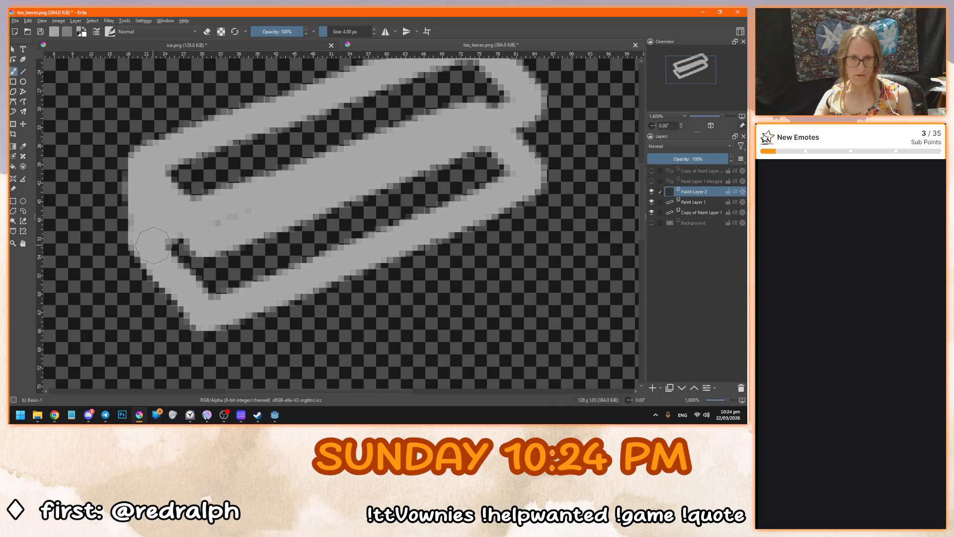
{"action": "left_click_drag", "start_coordinate": [206, 242], "coordinate": [207, 295]}
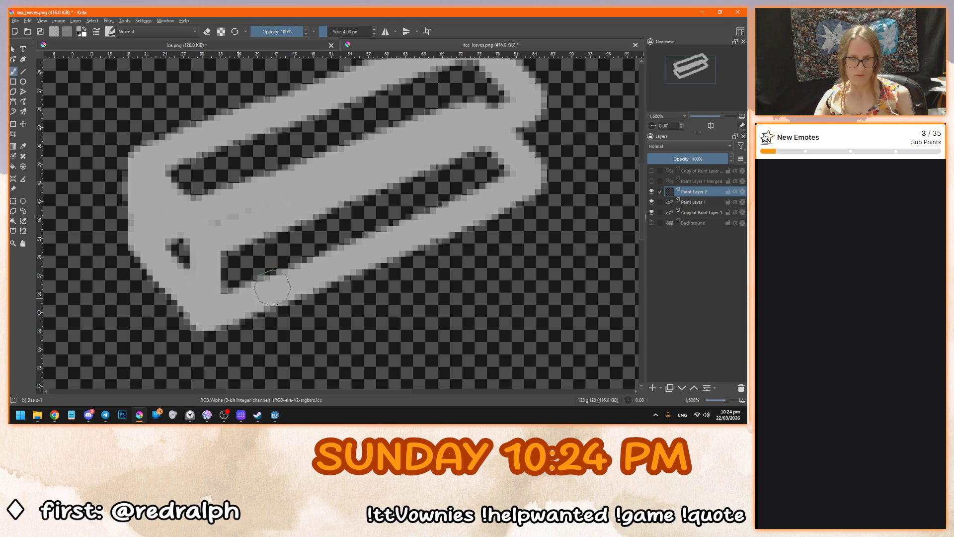
{"action": "mouse_move", "coordinate": [528, 102]}
{"action": "left_mouse_down"}
{"action": "mouse_move", "coordinate": [531, 173]}
{"action": "mouse_move", "coordinate": [499, 147]}
{"action": "mouse_move", "coordinate": [517, 141]}
{"action": "left_mouse_up"}
{"action": "left_click", "coordinate": [652, 212]}
{"action": "left_click", "coordinate": [652, 212]}
Erase the stray diagonal and upper strokes on Copy of Paint Layer 1 with other layers hidden.
{"action": "left_click", "coordinate": [700, 213]}
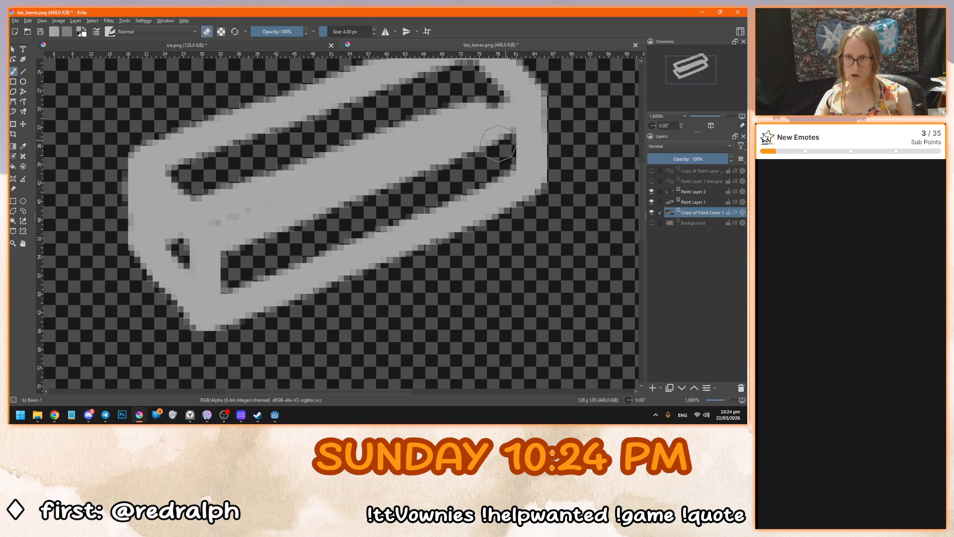
{"action": "left_click_drag", "start_coordinate": [188, 265], "coordinate": [161, 217]}
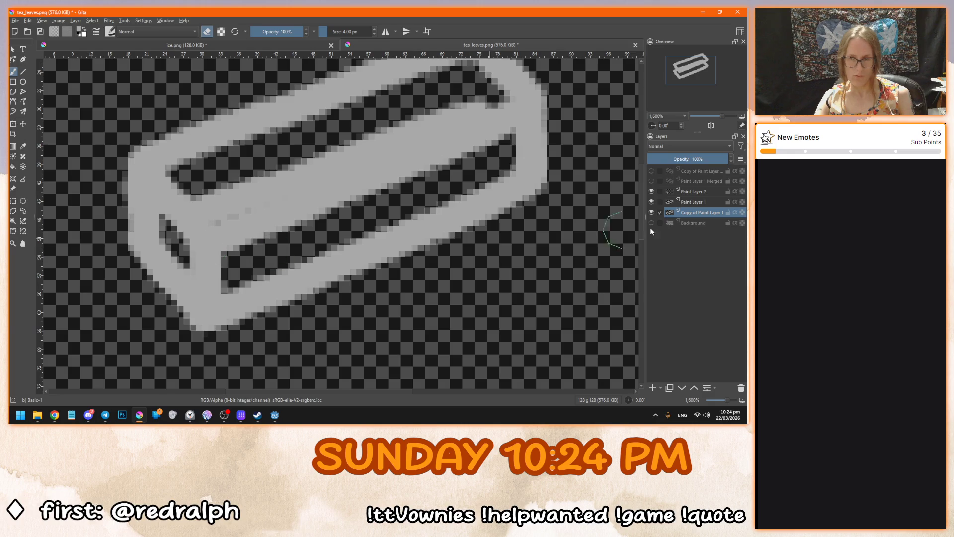
{"action": "left_click", "coordinate": [652, 202]}
{"action": "left_click", "coordinate": [652, 192]}
{"action": "mouse_move", "coordinate": [207, 198]}
{"action": "left_mouse_down"}
{"action": "mouse_move", "coordinate": [278, 182]}
{"action": "mouse_move", "coordinate": [271, 162]}
{"action": "mouse_move", "coordinate": [393, 148]}
{"action": "mouse_move", "coordinate": [362, 154]}
{"action": "mouse_move", "coordinate": [438, 155]}
{"action": "mouse_move", "coordinate": [514, 114]}
{"action": "mouse_move", "coordinate": [383, 127]}
{"action": "mouse_move", "coordinate": [318, 152]}
{"action": "left_mouse_up"}
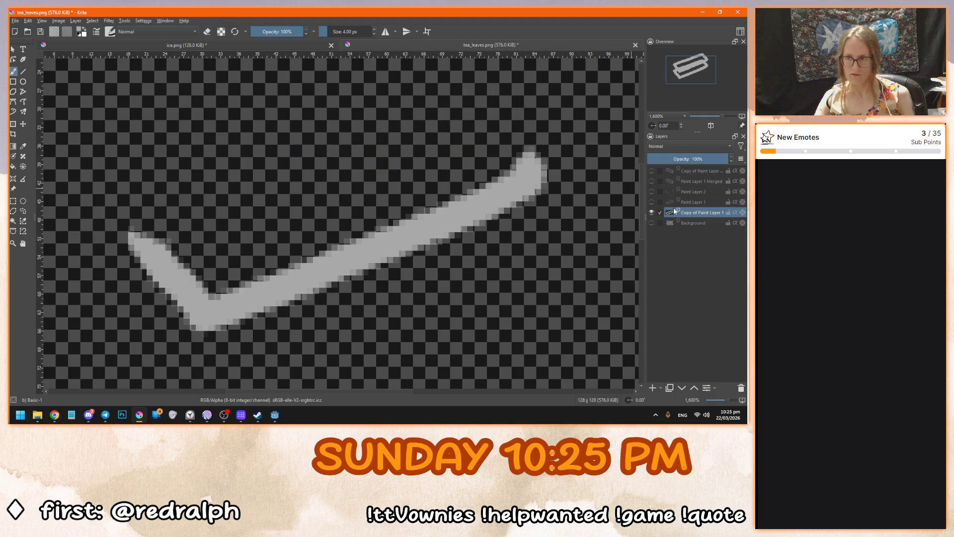
Unhide Paint Layers 1 and 2, merge the third box's layers, and show the other two boxes.
{"action": "left_click", "coordinate": [651, 202]}
{"action": "left_click", "coordinate": [652, 192]}
{"action": "scroll", "coordinate": [341, 170], "scroll_direction": "down", "scroll_amount": 2}
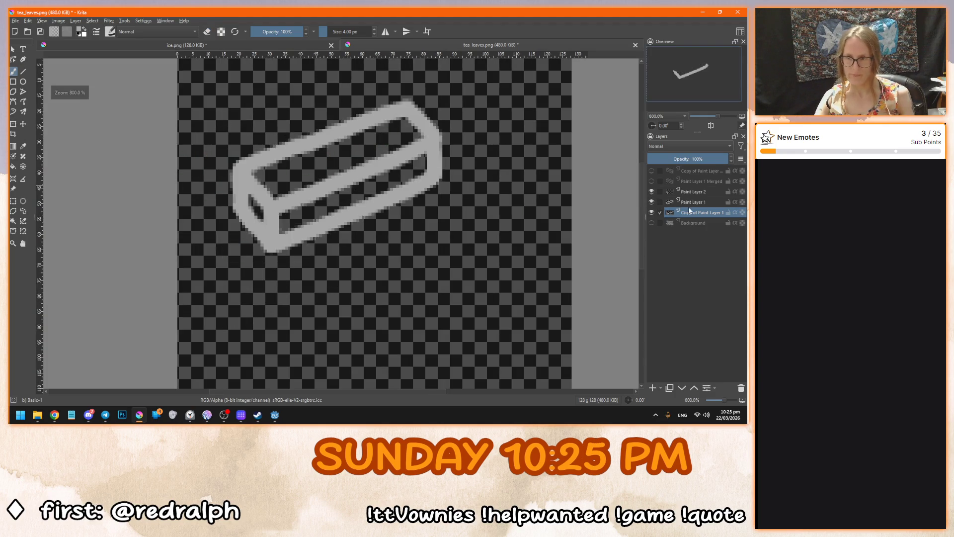
{"action": "key", "text": "ctrl+shift+e"}
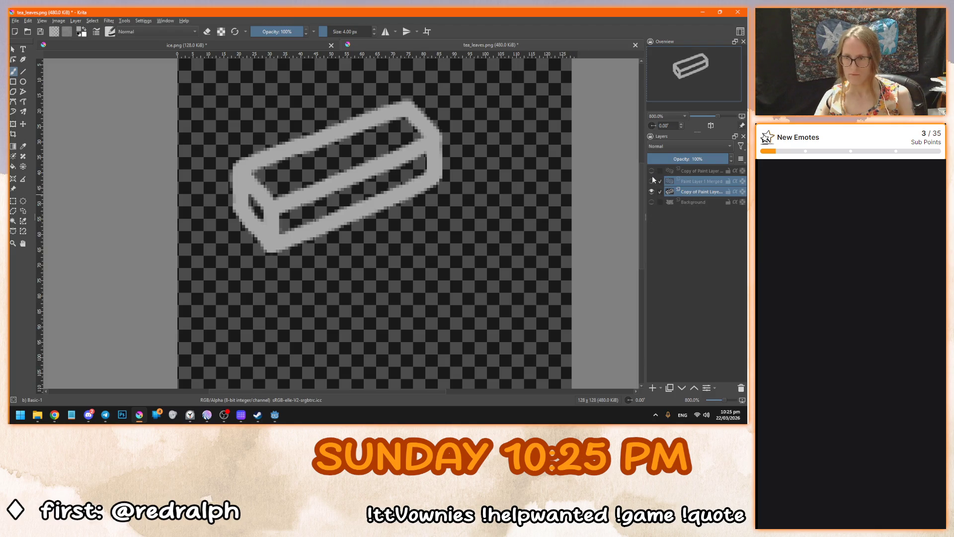
{"action": "left_click", "coordinate": [651, 171]}
{"action": "left_click", "coordinate": [652, 181]}
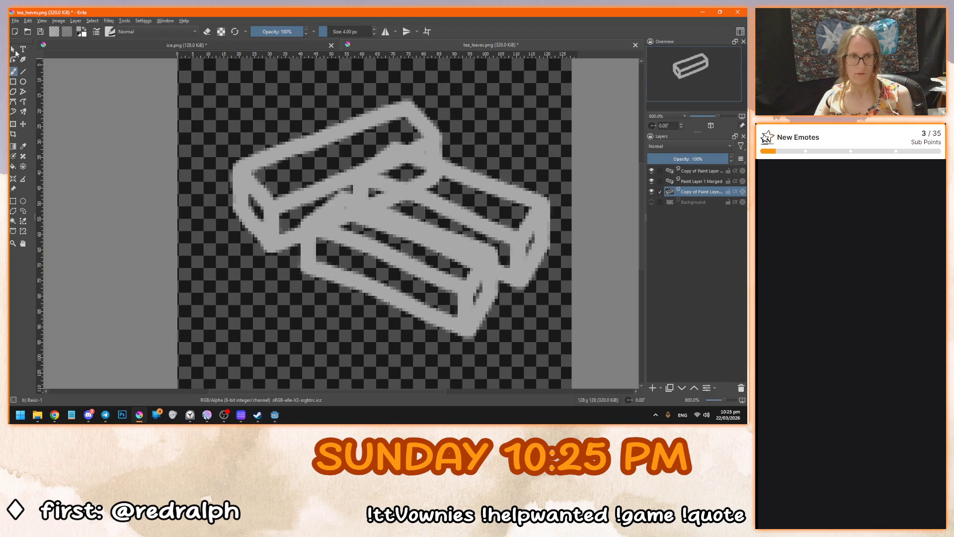
Select all three box layers and shift them together left and down with the Move tool.
{"action": "left_click", "coordinate": [13, 50]}
{"action": "scroll", "coordinate": [368, 230], "scroll_direction": "down", "scroll_amount": 1}
{"action": "scroll", "coordinate": [487, 226], "scroll_direction": "up", "scroll_amount": 1}
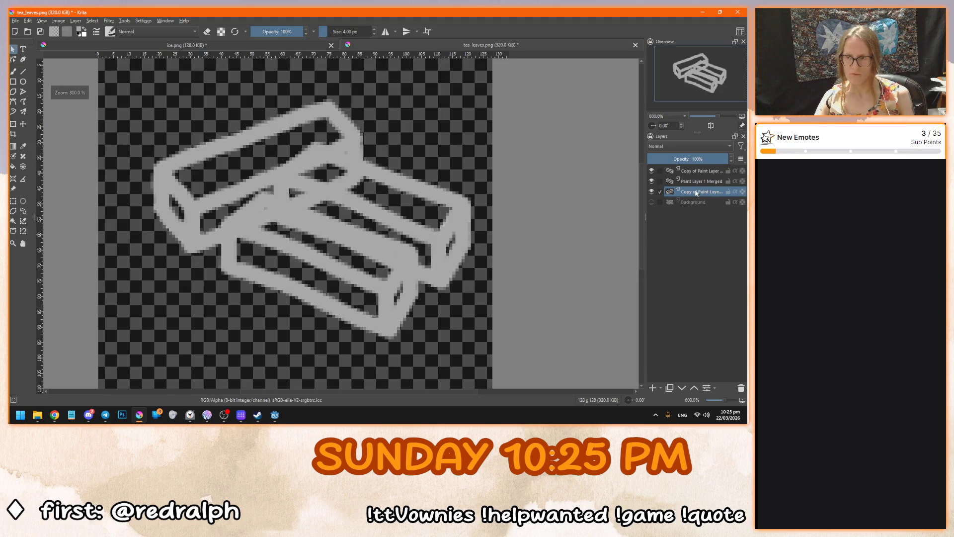
{"action": "key", "text": "b"}
{"action": "scroll", "coordinate": [363, 221], "scroll_direction": "down", "scroll_amount": 1}
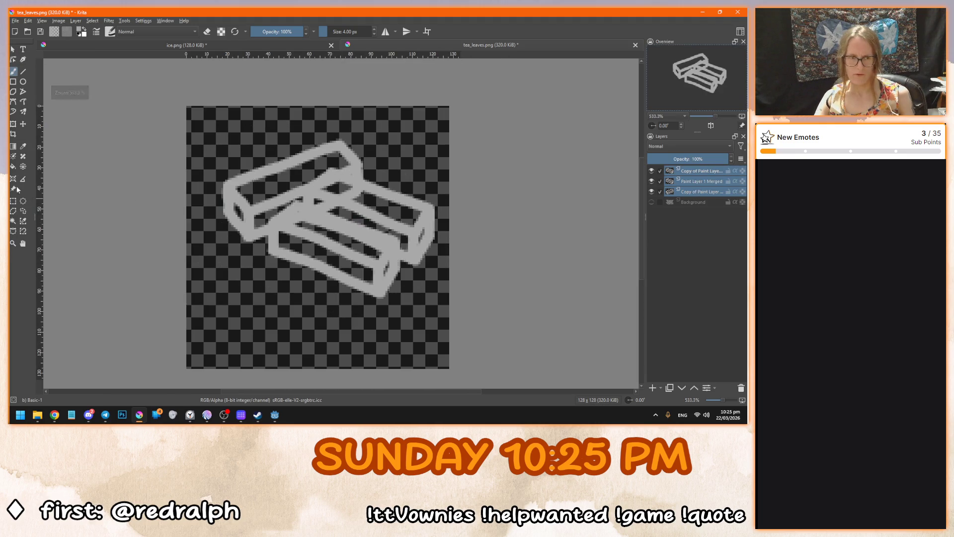
{"action": "left_click", "coordinate": [23, 124]}
{"action": "left_click_drag", "start_coordinate": [307, 214], "coordinate": [284, 226]}
Slide the Paint Layer 1 Merged box right and nudge the top box slightly down-left.
{"action": "left_click", "coordinate": [694, 183]}
{"action": "left_click_drag", "start_coordinate": [349, 247], "coordinate": [375, 255]}
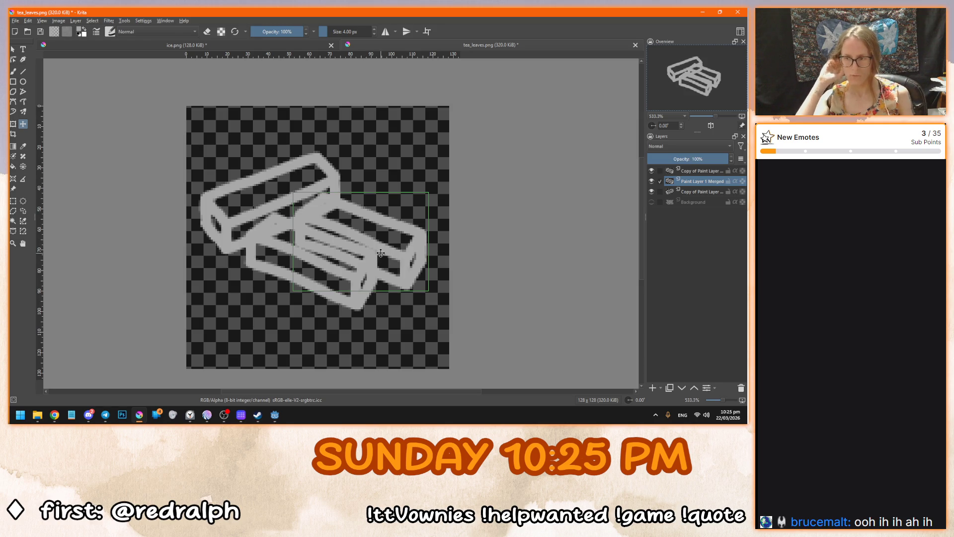
{"action": "left_click", "coordinate": [699, 193]}
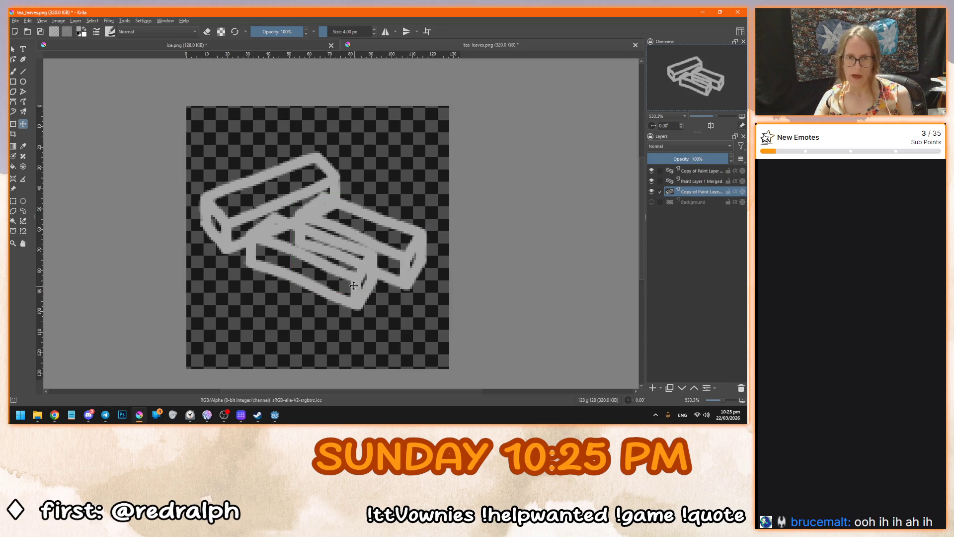
{"action": "left_click", "coordinate": [700, 172]}
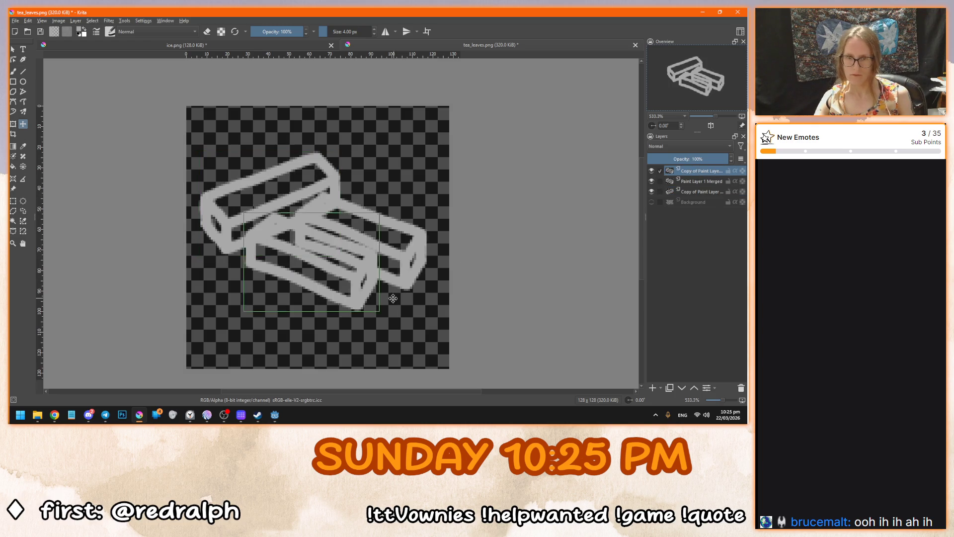
{"action": "left_click_drag", "start_coordinate": [395, 296], "coordinate": [390, 302]}
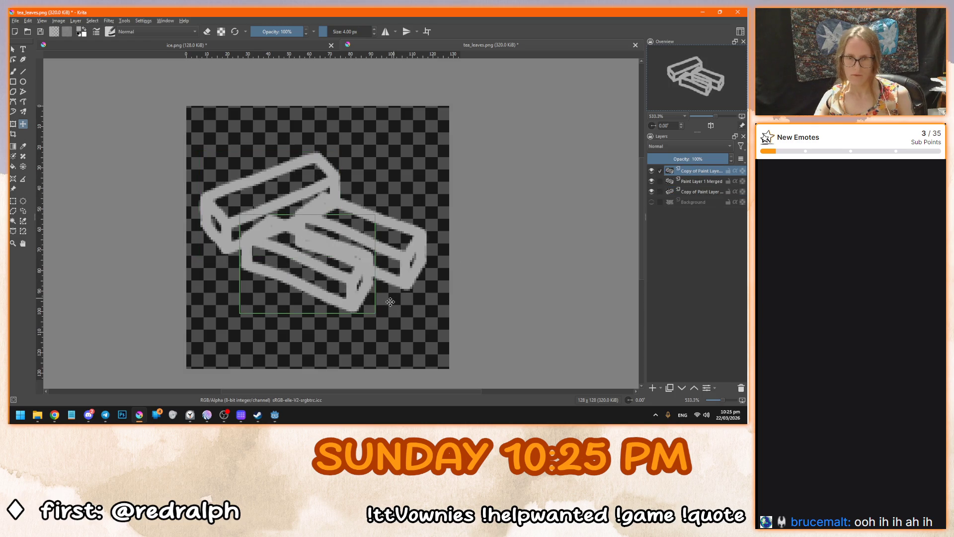
Shift all three boxes together slightly down and right, then zoom in.
{"action": "left_click", "coordinate": [701, 193], "text": "shift"}
{"action": "left_click_drag", "start_coordinate": [277, 234], "coordinate": [283, 242]}
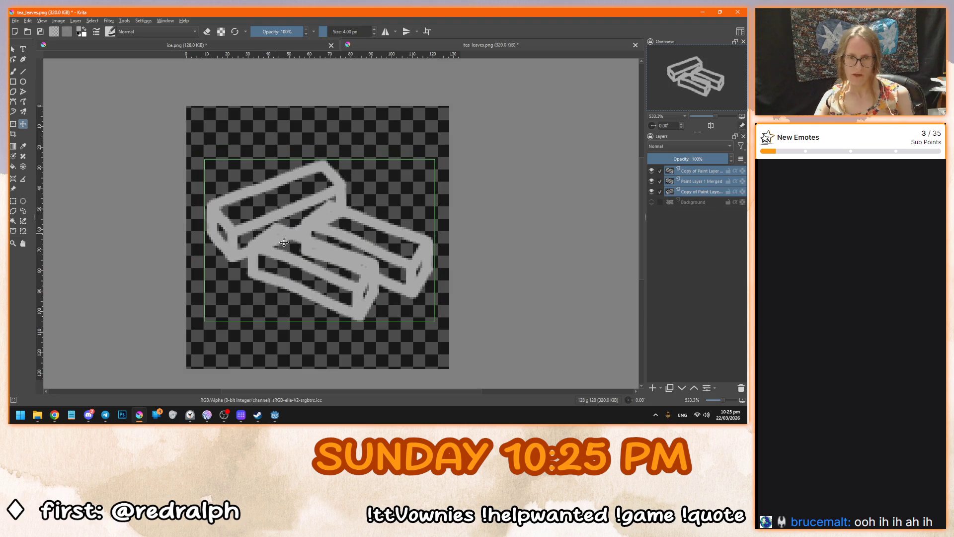
{"action": "scroll", "coordinate": [297, 304], "scroll_direction": "up", "scroll_amount": 1}
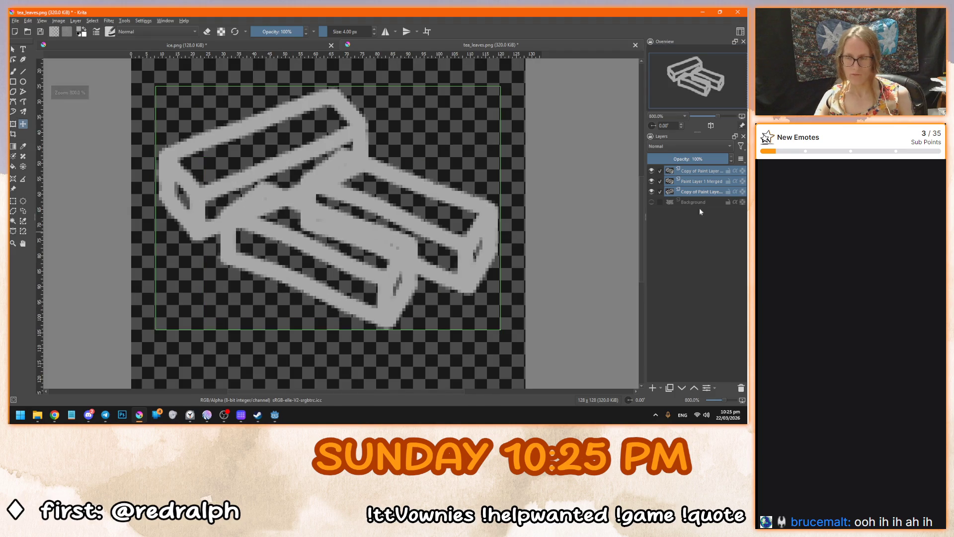
Add a new paint layer above Background with the freehand brush at 70% opacity.
{"action": "left_click", "coordinate": [703, 194]}
{"action": "left_click", "coordinate": [660, 191]}
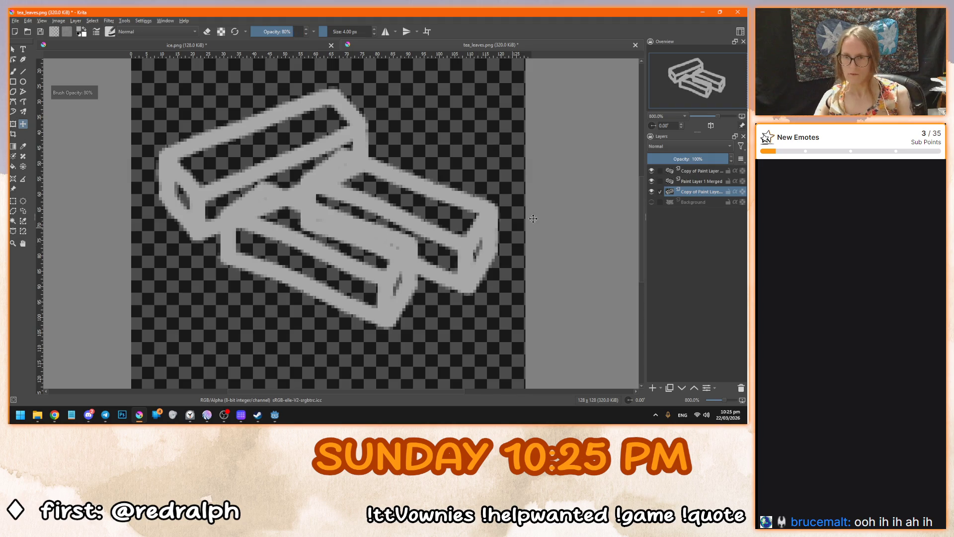
{"action": "left_click", "coordinate": [690, 202]}
{"action": "key", "text": "i"}
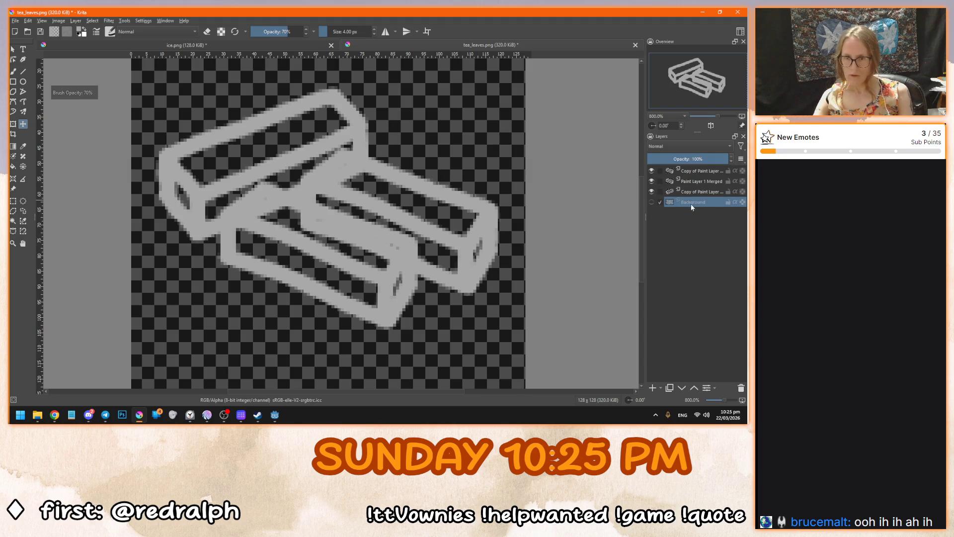
{"action": "key", "text": "Insert"}
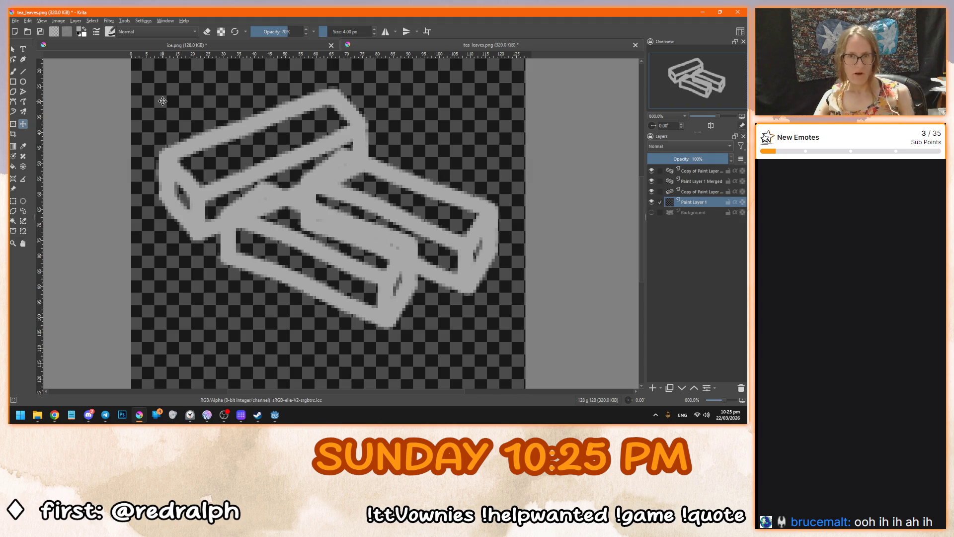
{"action": "key", "text": "b"}
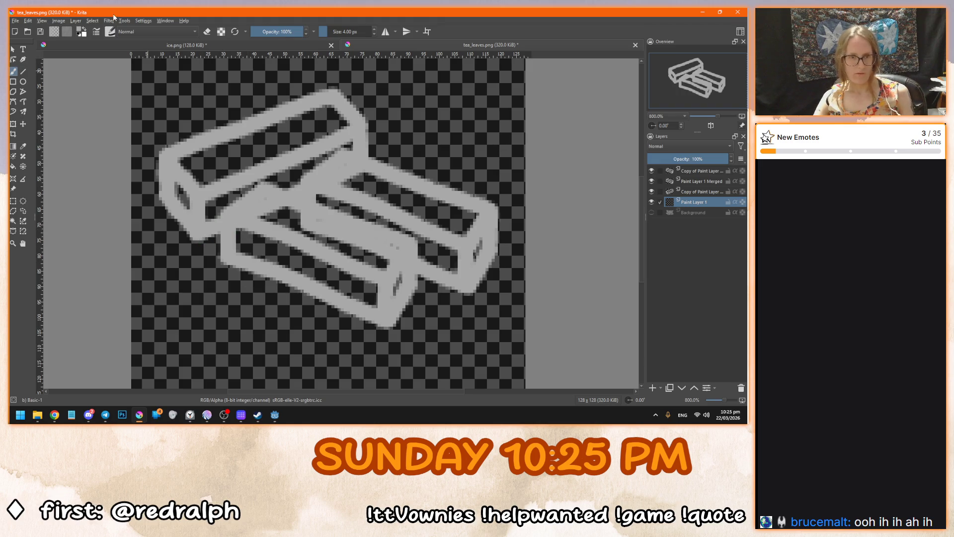
{"action": "left_click", "coordinate": [652, 212]}
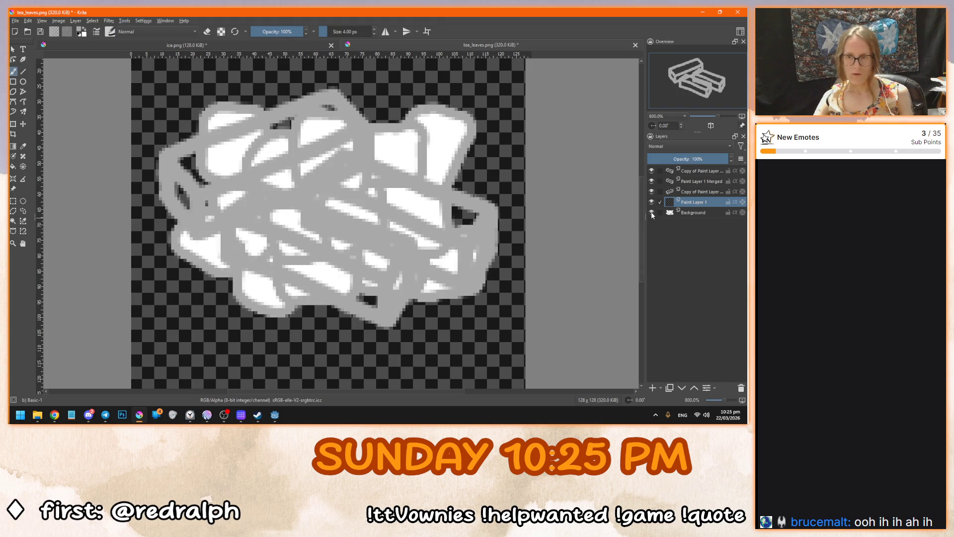
Set the paint colour to white #ffffff and hide the top two box layers.
{"action": "left_click", "coordinate": [83, 32]}
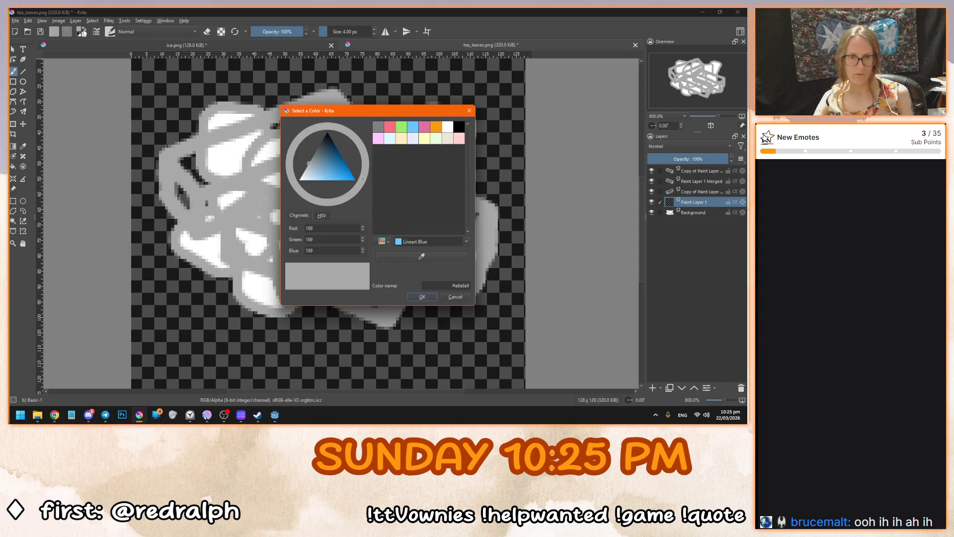
{"action": "left_click", "coordinate": [412, 258]}
{"action": "left_click", "coordinate": [232, 162]}
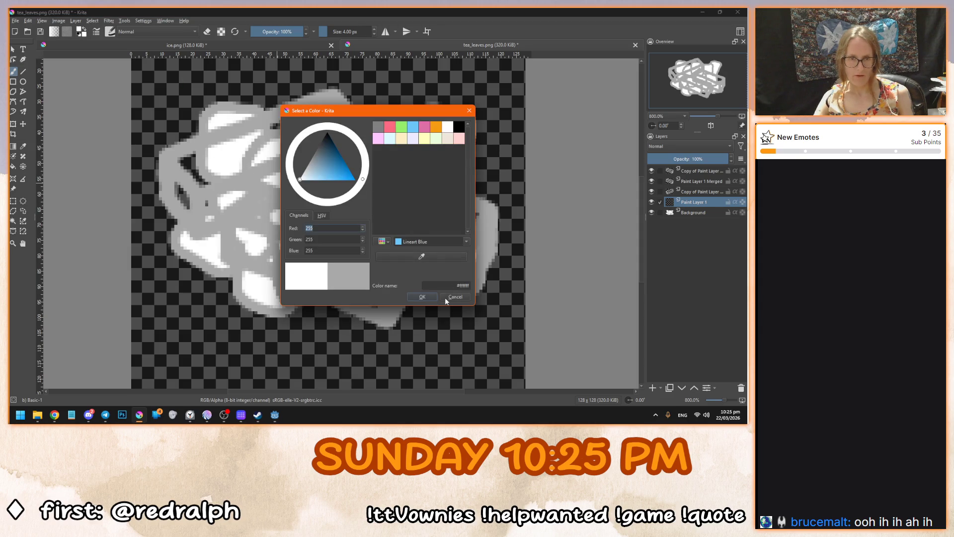
{"action": "left_click", "coordinate": [420, 295]}
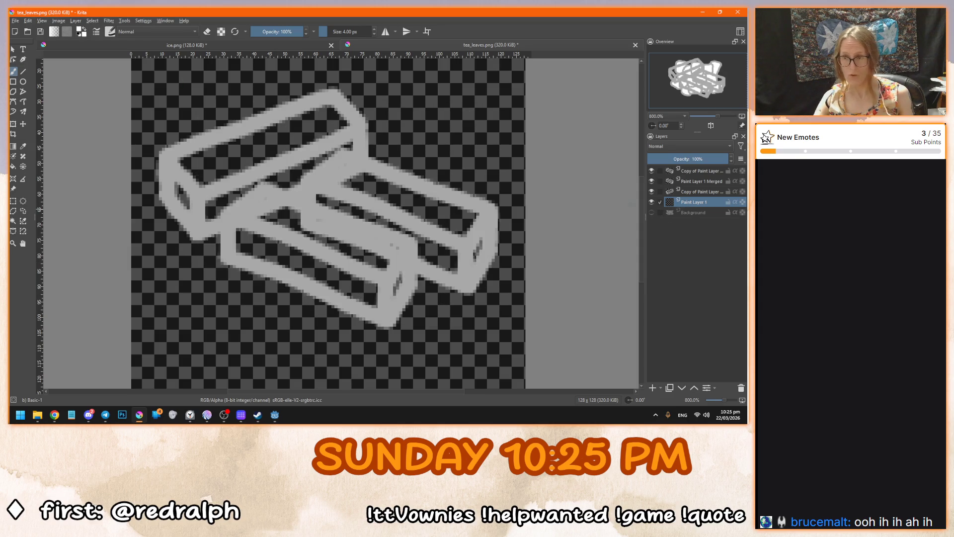
{"action": "left_click_drag", "start_coordinate": [651, 181], "coordinate": [652, 171]}
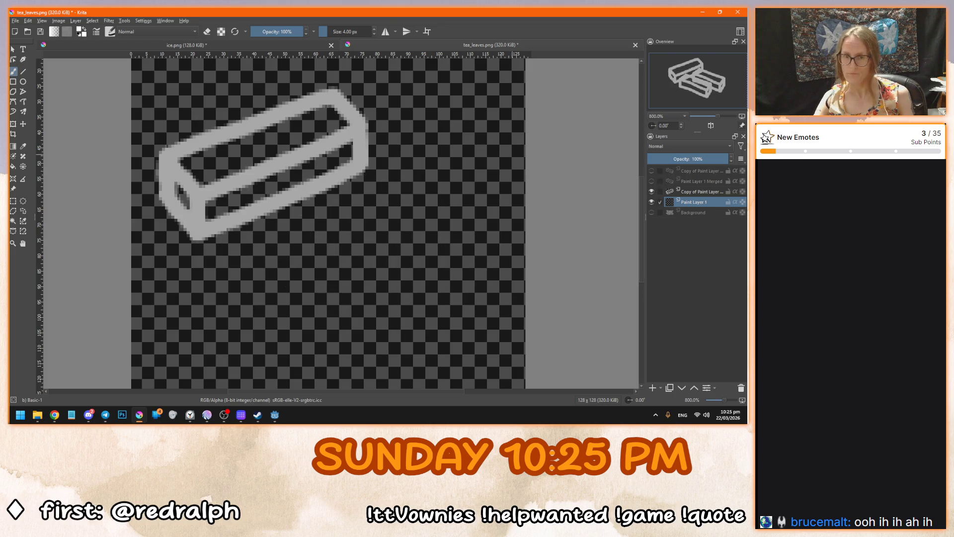
Paint white on the upper-left box, then unhide the second box and highlight its top at 90% opacity.
{"action": "left_click_drag", "start_coordinate": [177, 191], "coordinate": [181, 201]}
{"action": "mouse_move", "coordinate": [180, 163]}
{"action": "left_mouse_down"}
{"action": "mouse_move", "coordinate": [200, 180]}
{"action": "mouse_move", "coordinate": [328, 130]}
{"action": "mouse_move", "coordinate": [335, 111]}
{"action": "mouse_move", "coordinate": [198, 155]}
{"action": "mouse_move", "coordinate": [206, 174]}
{"action": "mouse_move", "coordinate": [268, 132]}
{"action": "mouse_move", "coordinate": [321, 124]}
{"action": "mouse_move", "coordinate": [344, 140]}
{"action": "mouse_move", "coordinate": [348, 160]}
{"action": "mouse_move", "coordinate": [208, 206]}
{"action": "mouse_move", "coordinate": [343, 145]}
{"action": "mouse_move", "coordinate": [333, 161]}
{"action": "mouse_move", "coordinate": [210, 213]}
{"action": "left_mouse_up"}
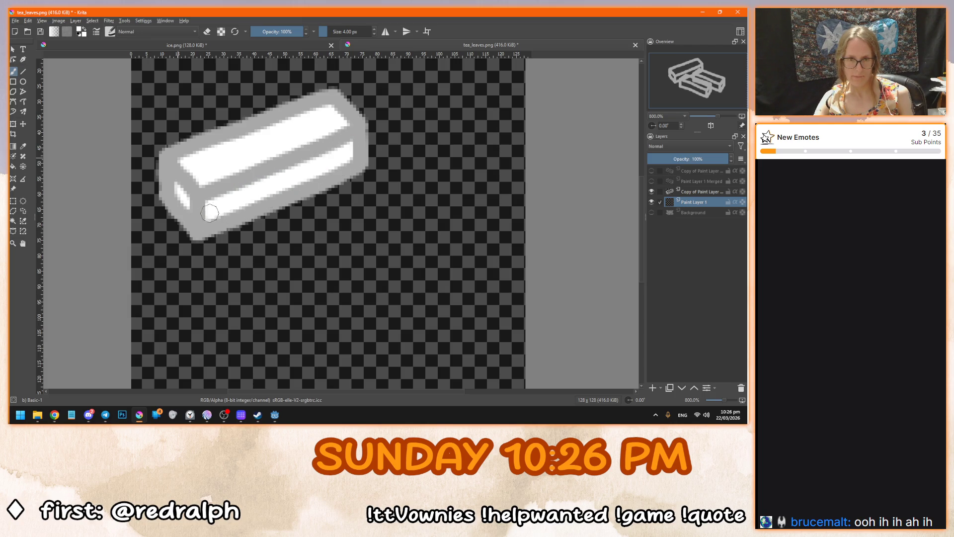
{"action": "left_click", "coordinate": [652, 180]}
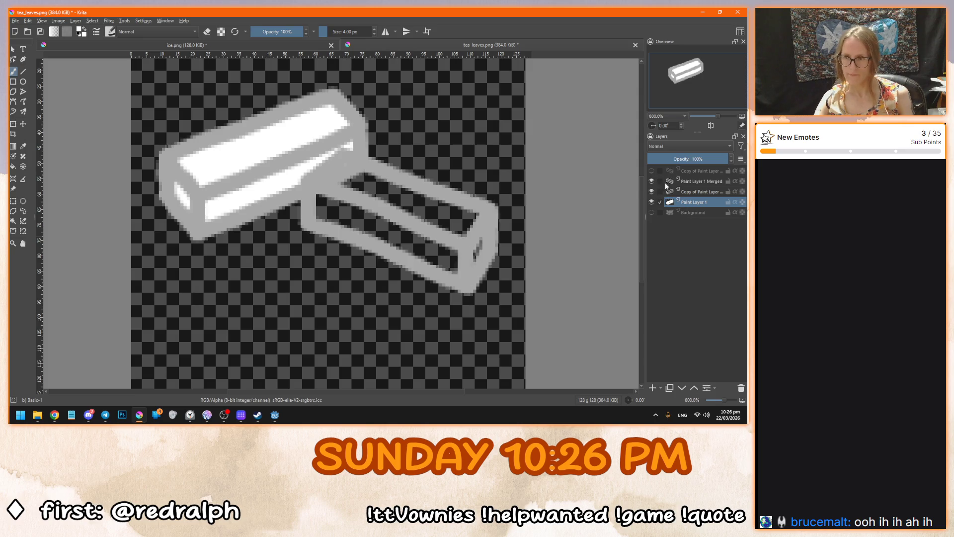
{"action": "left_click", "coordinate": [704, 182]}
{"action": "left_click", "coordinate": [701, 192]}
{"action": "key", "text": "i"}
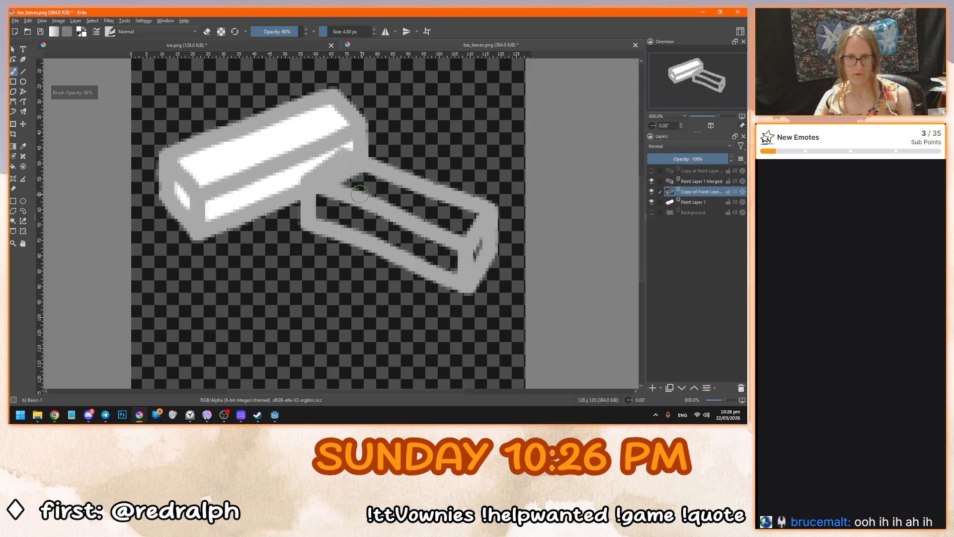
{"action": "mouse_move", "coordinate": [324, 184]}
{"action": "left_mouse_down"}
{"action": "mouse_move", "coordinate": [348, 174]}
{"action": "mouse_move", "coordinate": [475, 215]}
{"action": "mouse_move", "coordinate": [460, 226]}
{"action": "mouse_move", "coordinate": [343, 184]}
{"action": "mouse_move", "coordinate": [467, 227]}
{"action": "mouse_move", "coordinate": [479, 250]}
{"action": "mouse_move", "coordinate": [313, 198]}
{"action": "mouse_move", "coordinate": [316, 218]}
{"action": "mouse_move", "coordinate": [445, 266]}
{"action": "mouse_move", "coordinate": [454, 258]}
{"action": "mouse_move", "coordinate": [334, 216]}
{"action": "left_mouse_up"}
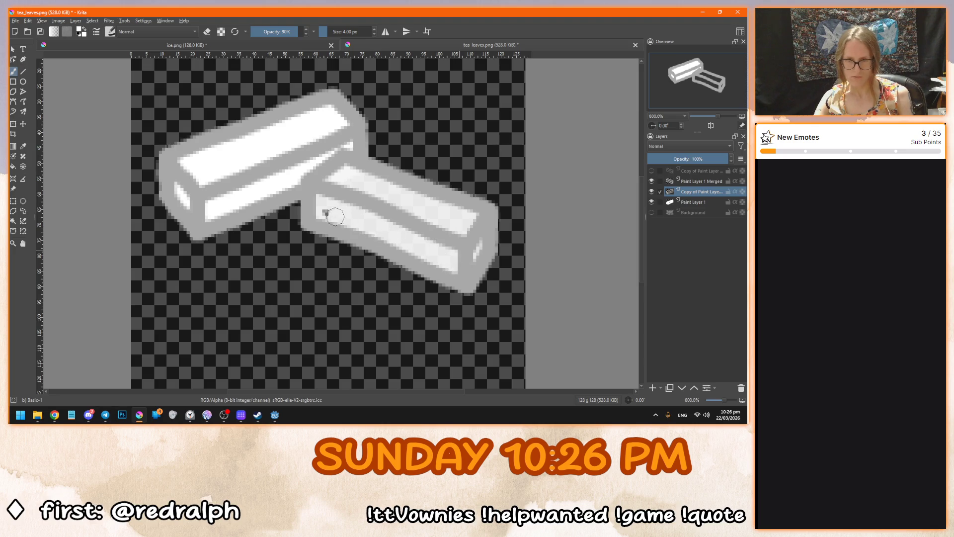
{"action": "left_click", "coordinate": [703, 182]}
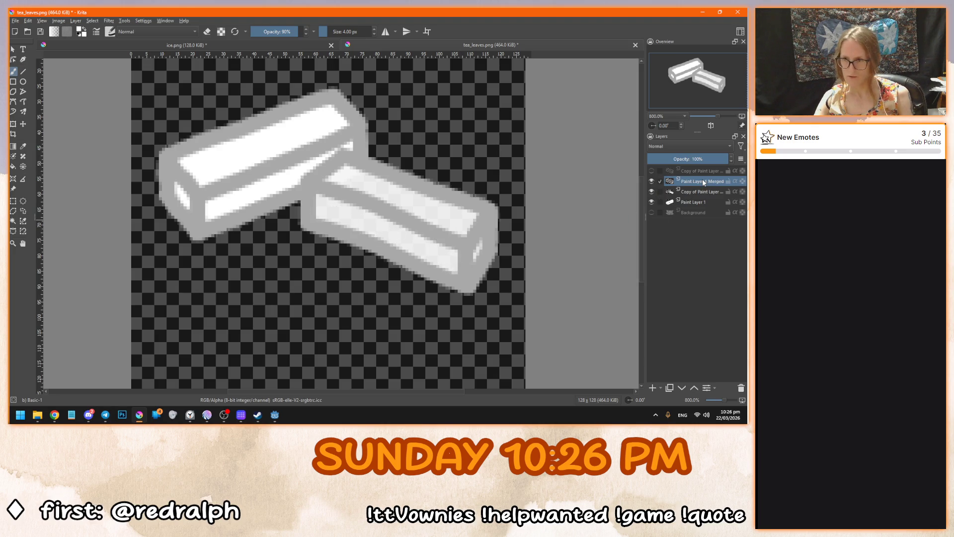
Unhide the front box, add Paint Layer 2, and paint light strokes across its top at 80% opacity.
{"action": "left_click", "coordinate": [652, 171]}
{"action": "key", "text": "i"}
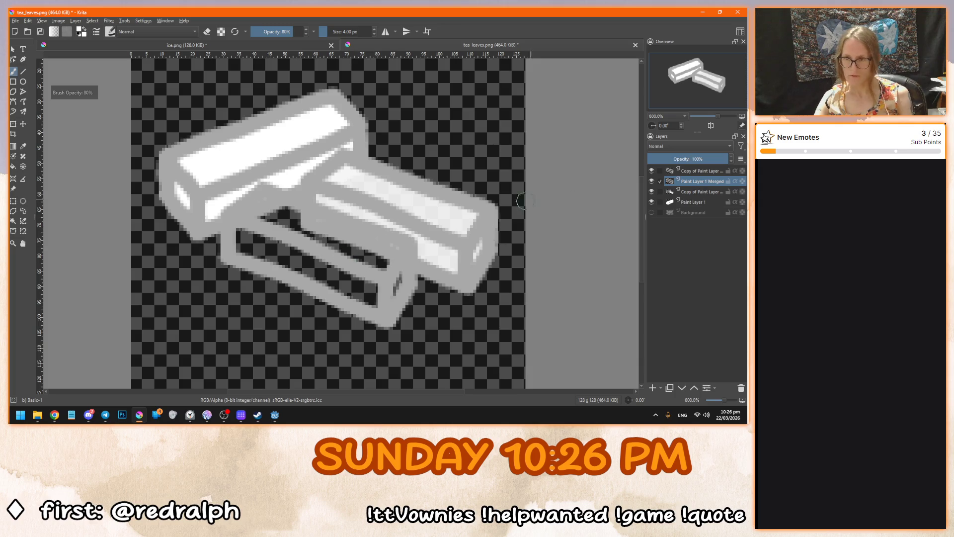
{"action": "key", "text": "Insert"}
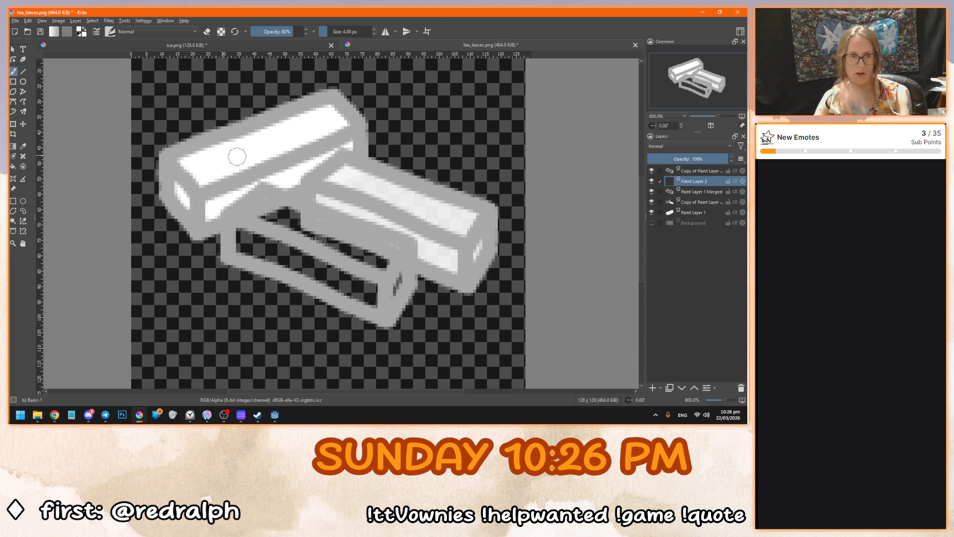
{"action": "left_click_drag", "start_coordinate": [256, 246], "coordinate": [311, 263]}
{"action": "key", "text": "ctrl+z"}
{"action": "mouse_move", "coordinate": [268, 199]}
{"action": "left_mouse_down"}
{"action": "mouse_move", "coordinate": [236, 222]}
{"action": "mouse_move", "coordinate": [285, 216]}
{"action": "mouse_move", "coordinate": [398, 251]}
{"action": "mouse_move", "coordinate": [380, 261]}
{"action": "mouse_move", "coordinate": [252, 218]}
{"action": "mouse_move", "coordinate": [381, 257]}
{"action": "left_mouse_up"}
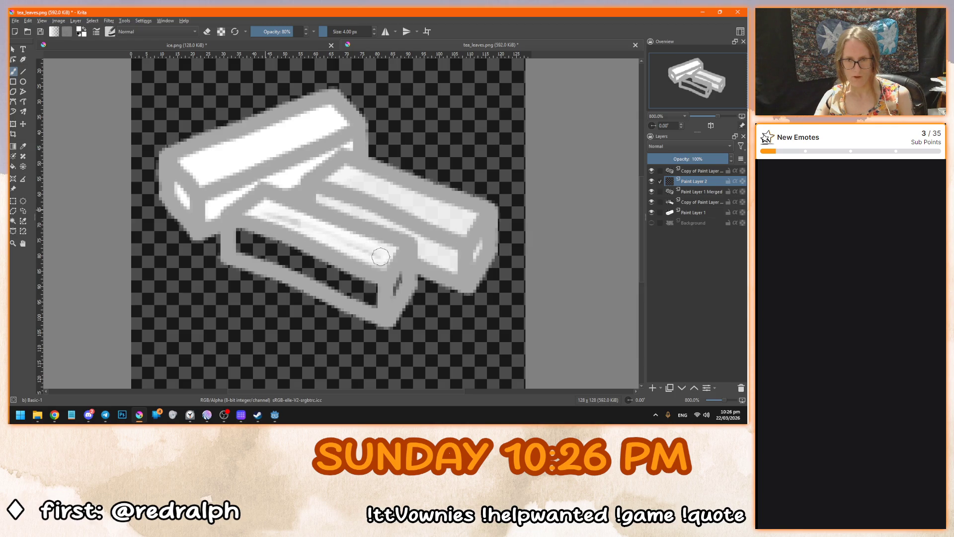
{"action": "mouse_move", "coordinate": [261, 223]}
{"action": "left_mouse_down"}
{"action": "mouse_move", "coordinate": [295, 224]}
{"action": "mouse_move", "coordinate": [379, 257]}
{"action": "left_mouse_up"}
Compare against the Copy of Paint Layer box, then whiten the front box's right end and left face.
{"action": "left_click", "coordinate": [695, 201]}
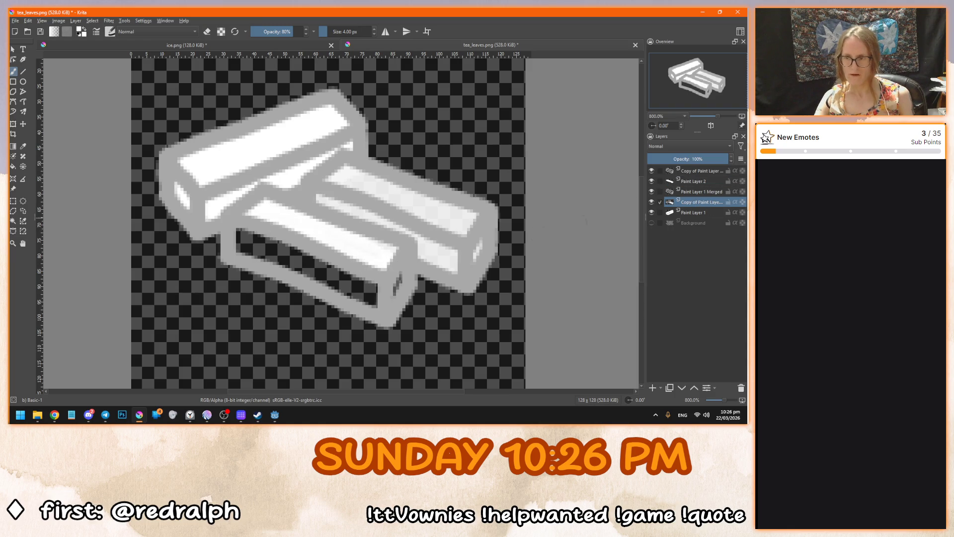
{"action": "left_click", "coordinate": [652, 202]}
{"action": "left_click", "coordinate": [652, 201]}
{"action": "left_click", "coordinate": [651, 202]}
{"action": "left_click", "coordinate": [652, 202]}
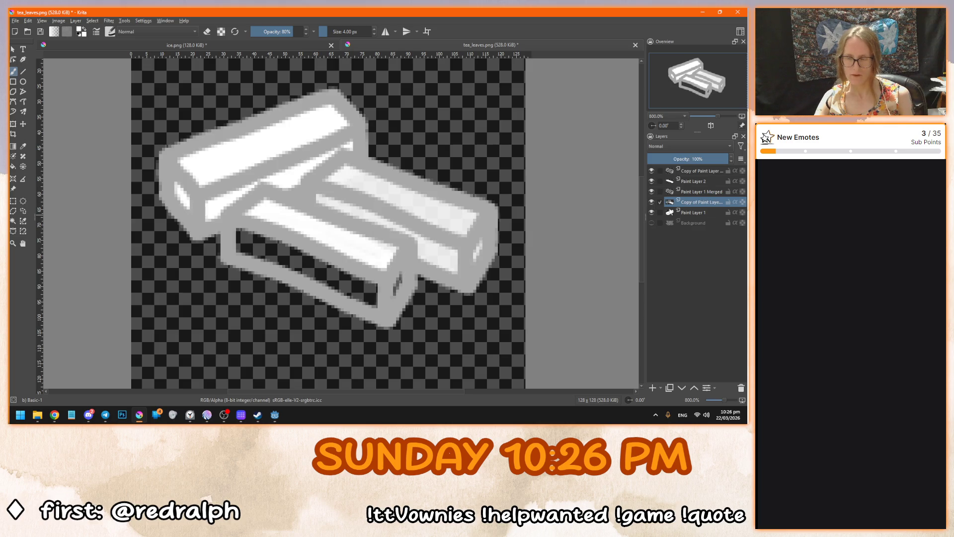
{"action": "left_click", "coordinate": [696, 183]}
{"action": "mouse_move", "coordinate": [399, 276]}
{"action": "left_mouse_down"}
{"action": "mouse_move", "coordinate": [393, 291]}
{"action": "mouse_move", "coordinate": [398, 281]}
{"action": "mouse_move", "coordinate": [233, 233]}
{"action": "mouse_move", "coordinate": [375, 307]}
{"action": "mouse_move", "coordinate": [315, 269]}
{"action": "mouse_move", "coordinate": [246, 246]}
{"action": "mouse_move", "coordinate": [311, 265]}
{"action": "mouse_move", "coordinate": [253, 238]}
{"action": "mouse_move", "coordinate": [234, 234]}
{"action": "mouse_move", "coordinate": [237, 247]}
{"action": "left_mouse_up"}
{"action": "left_click_drag", "start_coordinate": [287, 31], "coordinate": [304, 32]}
{"action": "mouse_move", "coordinate": [236, 236]}
{"action": "left_mouse_down"}
{"action": "mouse_move", "coordinate": [318, 259]}
{"action": "mouse_move", "coordinate": [381, 292]}
{"action": "mouse_move", "coordinate": [239, 244]}
{"action": "mouse_move", "coordinate": [313, 268]}
{"action": "left_mouse_up"}
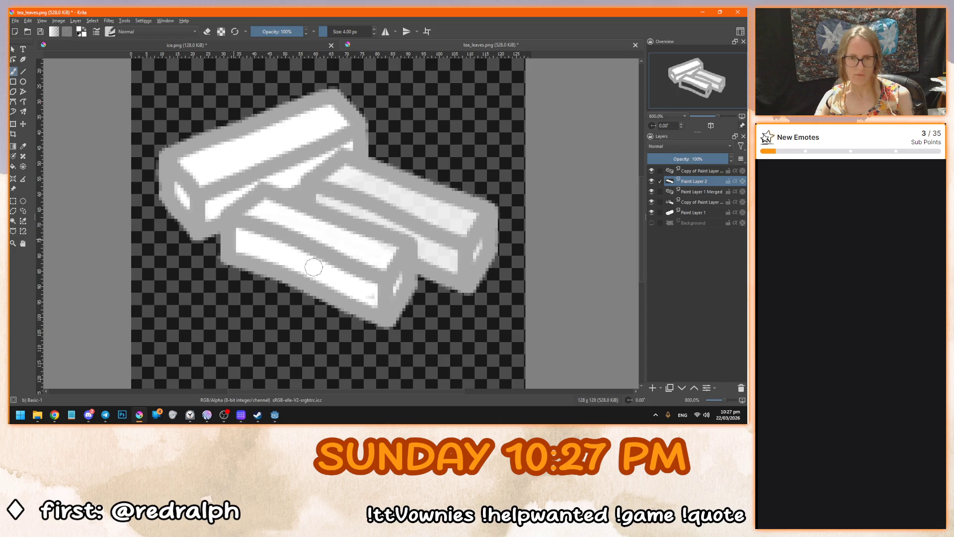
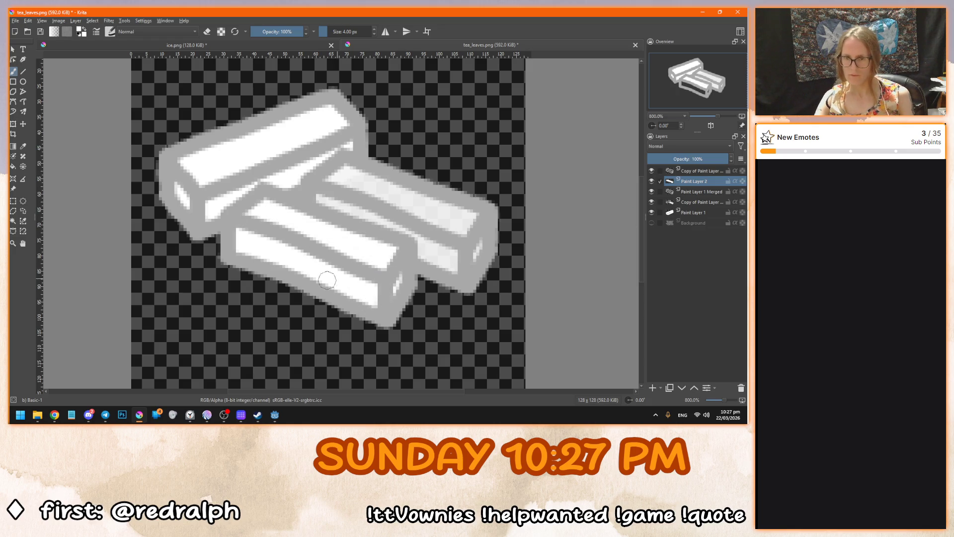
Paint lighter highlights on the upper bar and whiten the lower-right bar's face.
{"action": "left_click", "coordinate": [701, 202]}
{"action": "mouse_move", "coordinate": [436, 213]}
{"action": "left_mouse_down"}
{"action": "mouse_move", "coordinate": [469, 221]}
{"action": "mouse_move", "coordinate": [374, 174]}
{"action": "mouse_move", "coordinate": [333, 183]}
{"action": "mouse_move", "coordinate": [357, 179]}
{"action": "mouse_move", "coordinate": [473, 229]}
{"action": "mouse_move", "coordinate": [470, 258]}
{"action": "mouse_move", "coordinate": [319, 202]}
{"action": "left_mouse_up"}
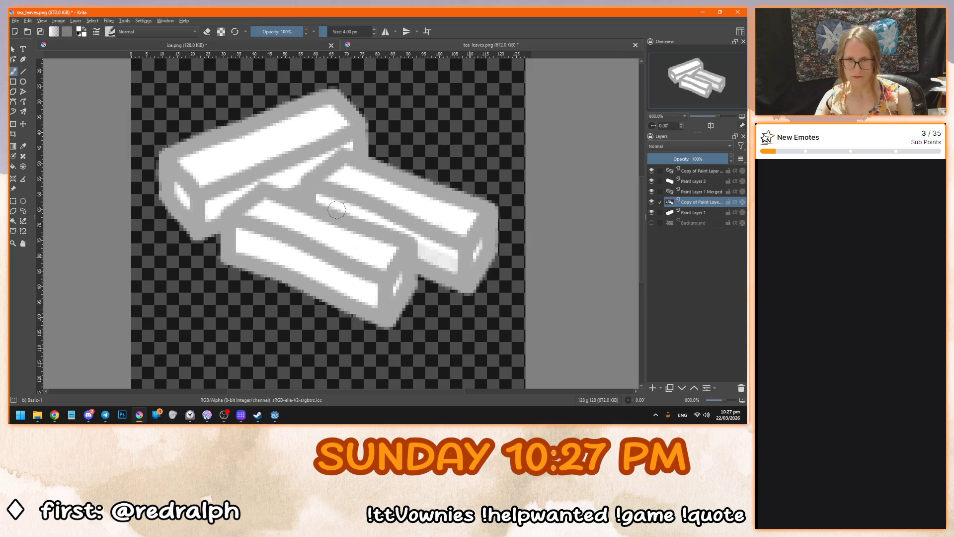
{"action": "left_click_drag", "start_coordinate": [410, 259], "coordinate": [443, 253]}
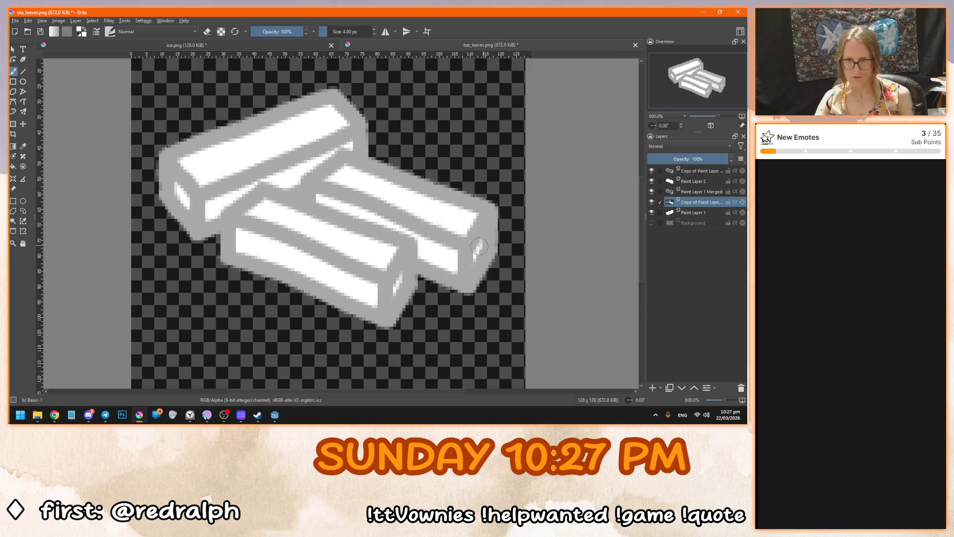
Merge the paint layers into one and fit the whole icon in view.
{"action": "left_click", "coordinate": [717, 211]}
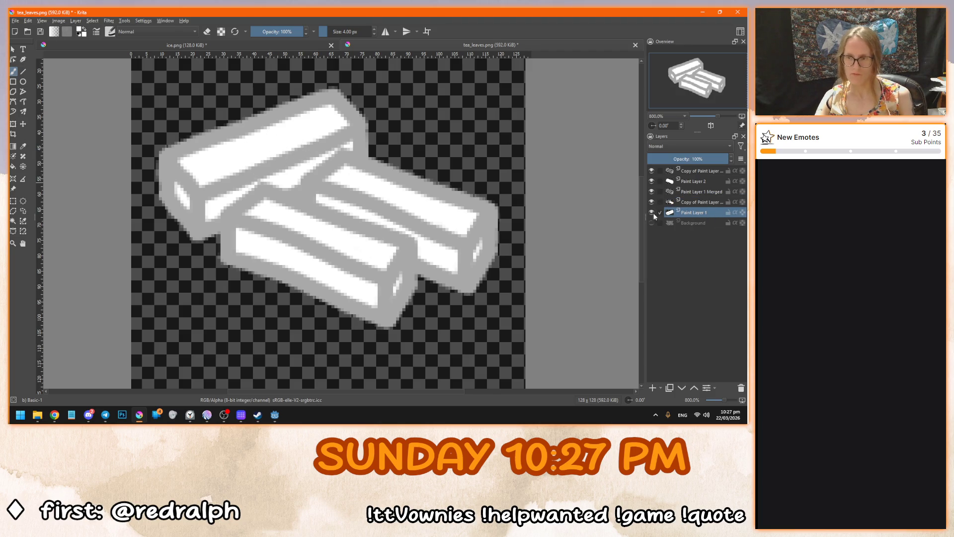
{"action": "left_click", "coordinate": [694, 172], "text": "shift"}
{"action": "key", "text": "ctrl+e"}
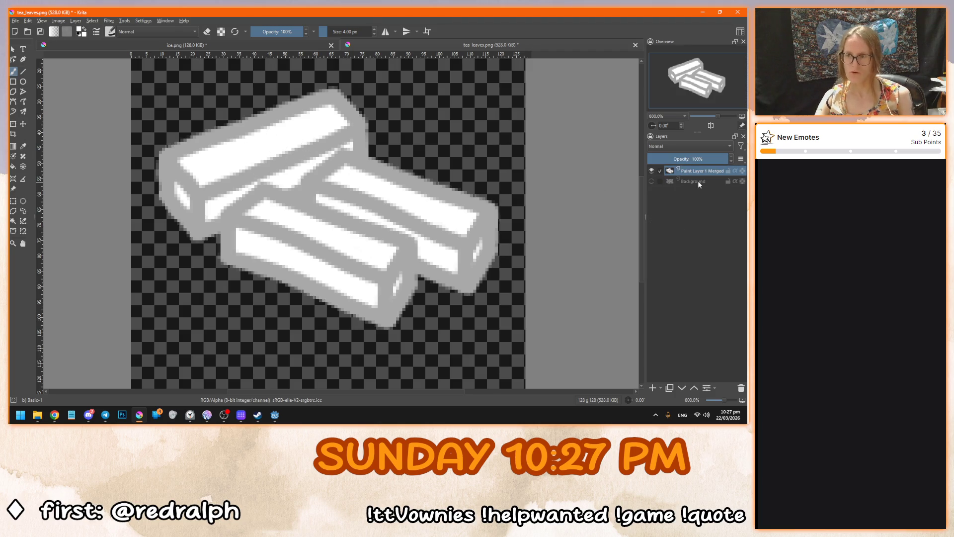
{"action": "left_click", "coordinate": [699, 183]}
{"action": "key", "text": "ctrl+shift+0"}
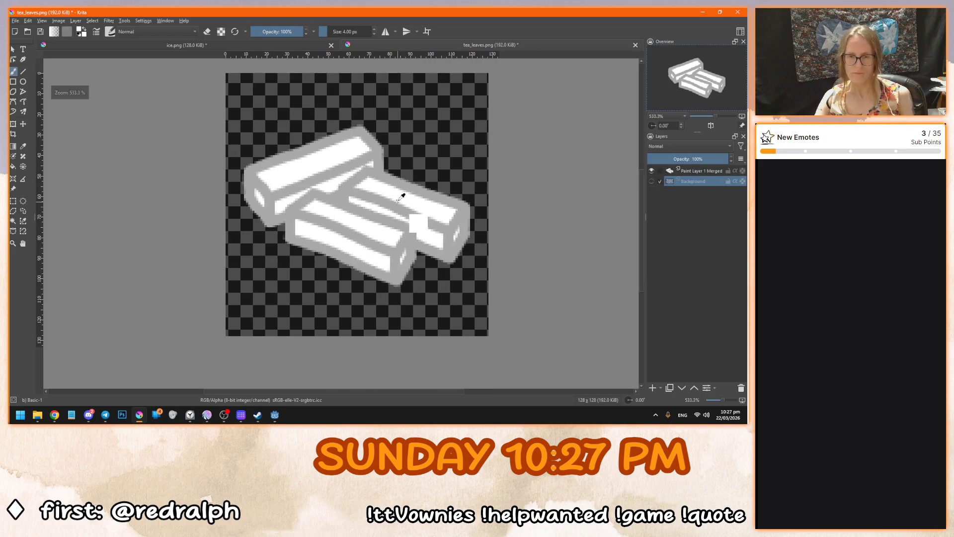
{"action": "key", "text": "Page_Up"}
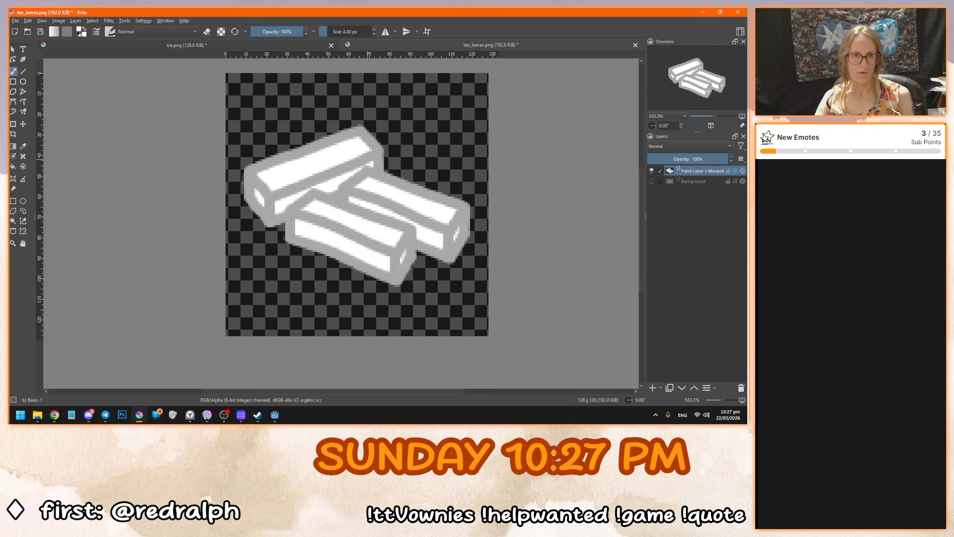
Save the icon as tea_leaves.png, accepting the PNG export options.
{"action": "key", "text": "ctrl+shift+s"}
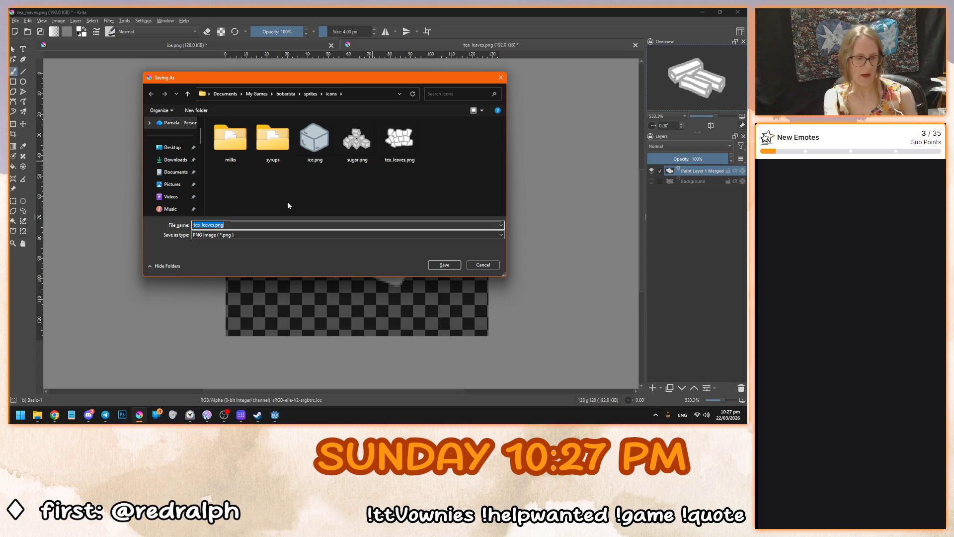
{"action": "type", "text": "tea"}
{"action": "key", "text": "Return"}
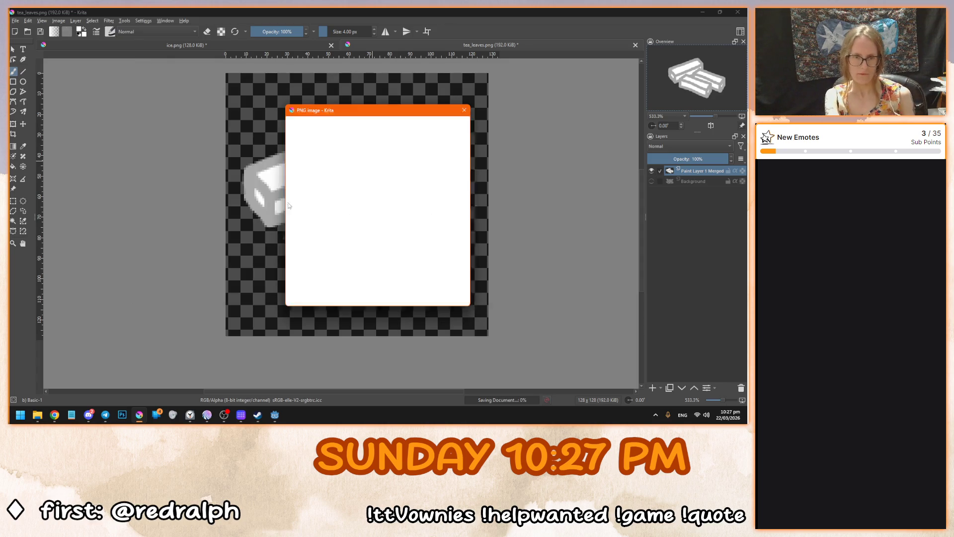
{"action": "key", "text": "Return"}
{"action": "left_click", "coordinate": [275, 415]}
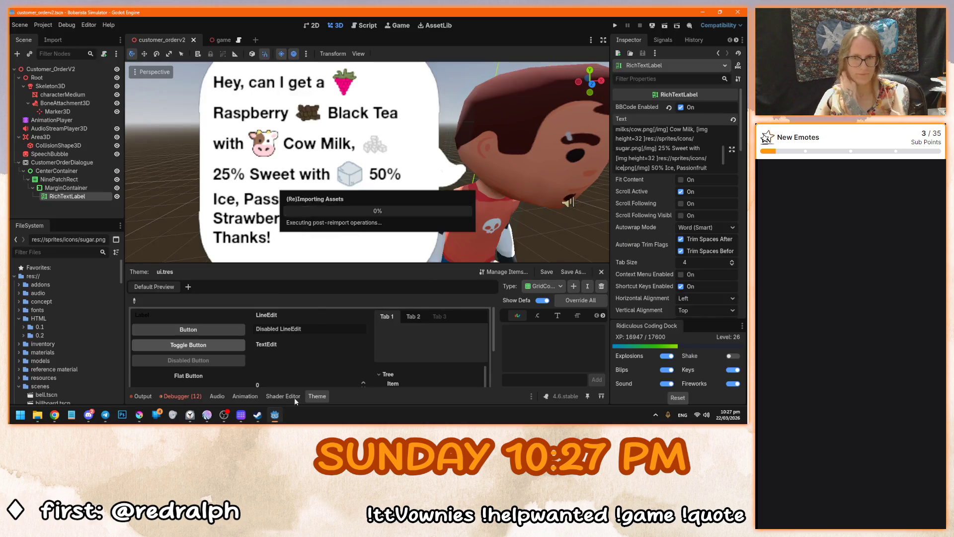
Paste a copy of the tea_leaves image tag before Passionfruit Jelly, renaming its path to jelly.png.
{"action": "scroll", "coordinate": [680, 144], "scroll_direction": "down", "scroll_amount": 2}
{"action": "scroll", "coordinate": [655, 148], "scroll_direction": "up", "scroll_amount": 3}
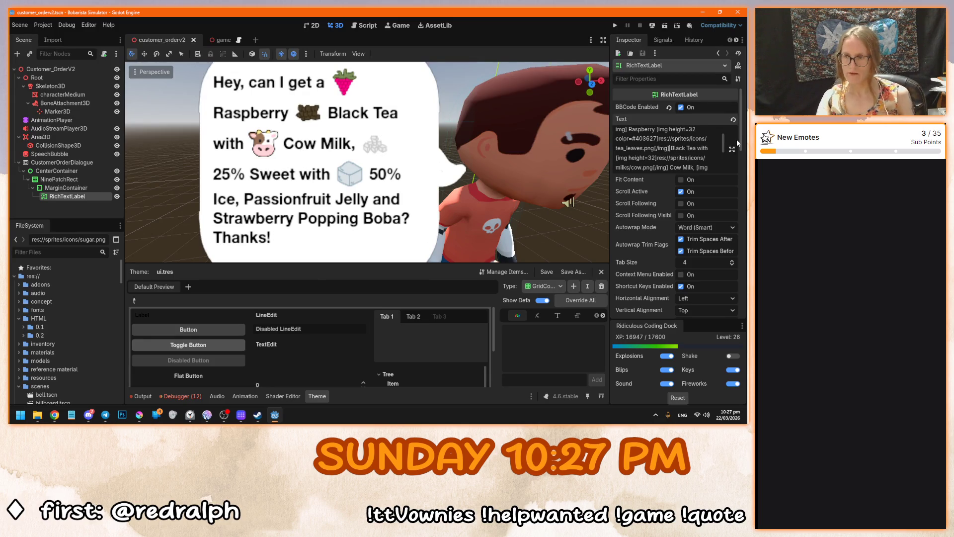
{"action": "key", "text": "ctrl+shift+Left"}
{"action": "key", "text": "ctrl+shift+Left"}
{"action": "key", "text": "ctrl+shift+Left"}
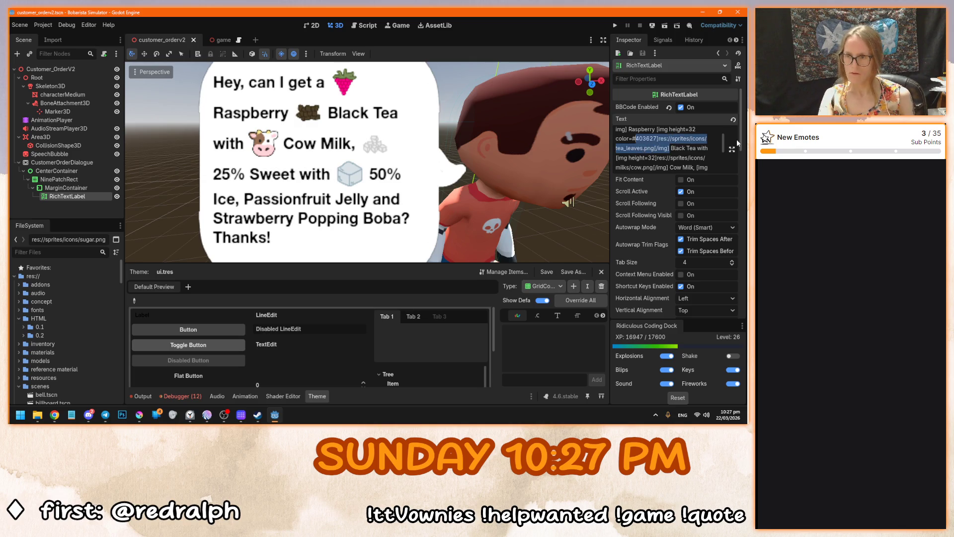
{"action": "key", "text": "Delete"}
{"action": "key", "text": "ctrl+z"}
{"action": "scroll", "coordinate": [686, 134], "scroll_direction": "down", "scroll_amount": 3}
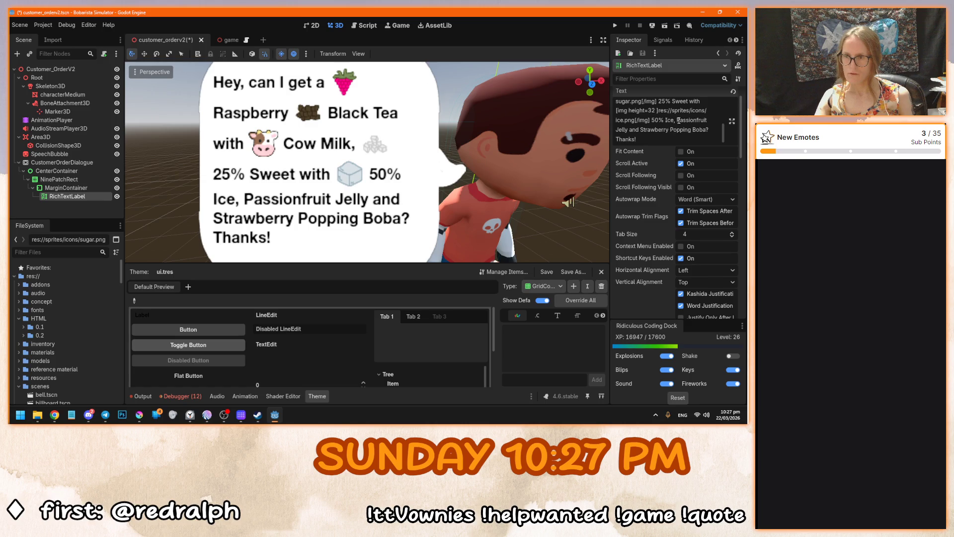
{"action": "type", "text": "[img height=32 color=#403627]res://sprites/icons/tea_leaves.png[/img]"}
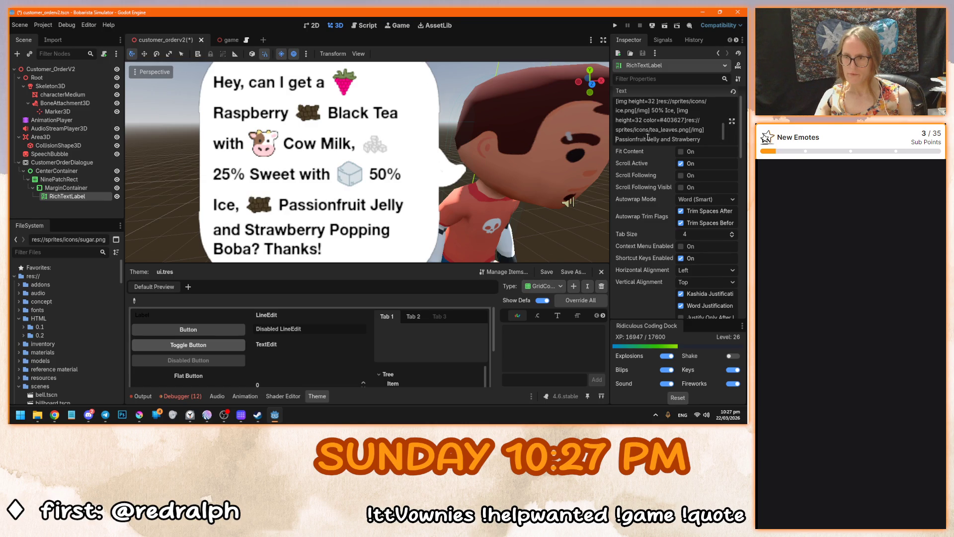
{"action": "key", "text": "ctrl+shift+Left"}
{"action": "key", "text": "ctrl+shift+Left"}
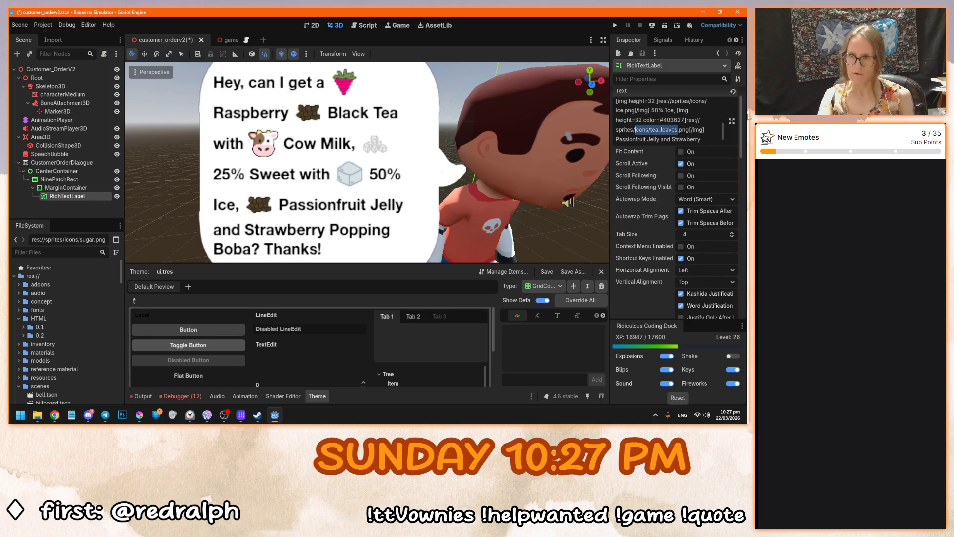
{"action": "type", "text": "jelly"}
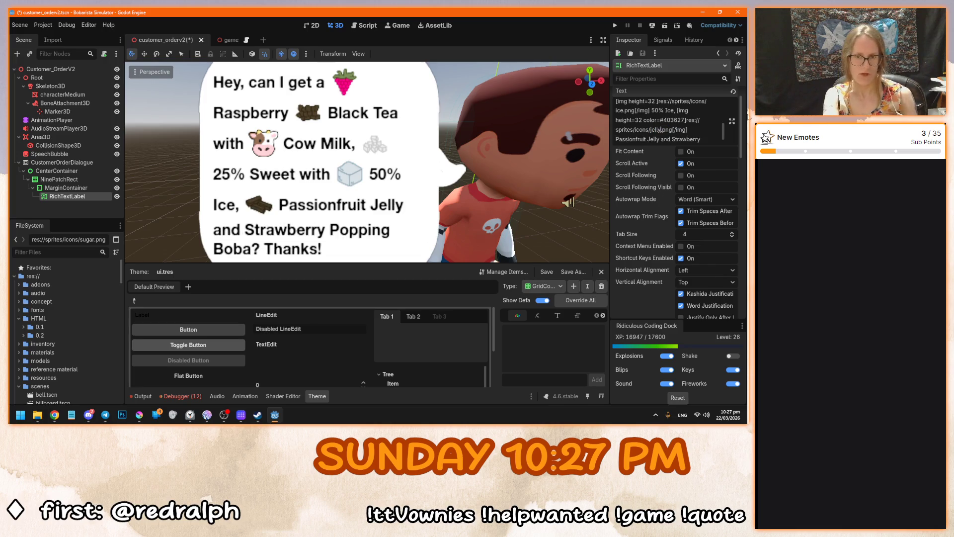
{"action": "scroll", "coordinate": [269, 214], "scroll_direction": "up", "scroll_amount": 5}
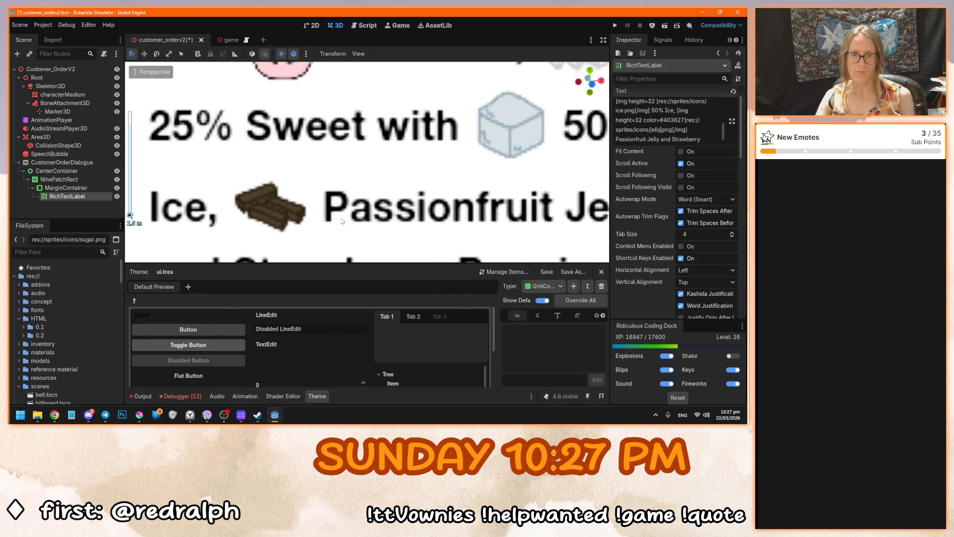
{"action": "left_click", "coordinate": [139, 415]}
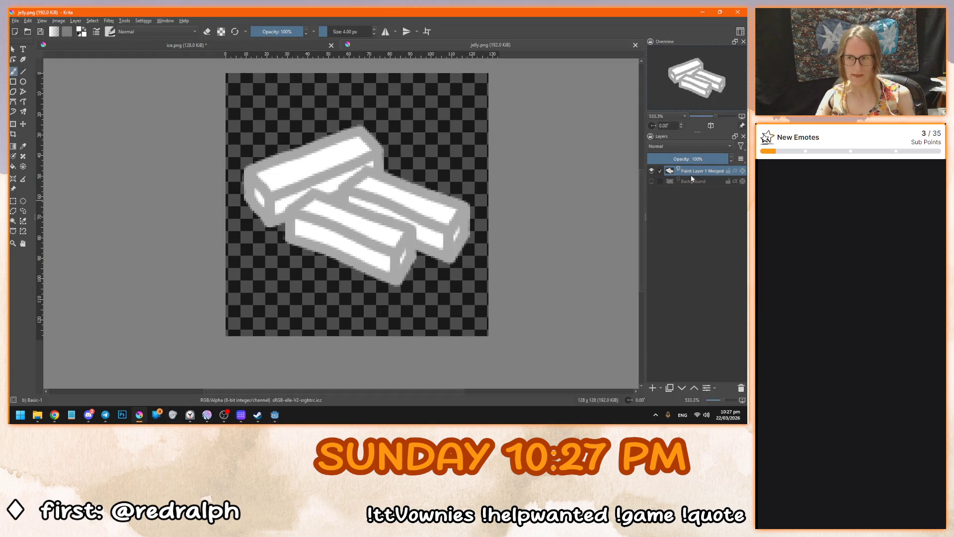
Open the layer's Layer Style and enable a Color Overlay effect.
{"action": "right_click", "coordinate": [688, 171]}
{"action": "left_click", "coordinate": [661, 209]}
{"action": "left_click_drag", "start_coordinate": [389, 65], "coordinate": [626, 111]}
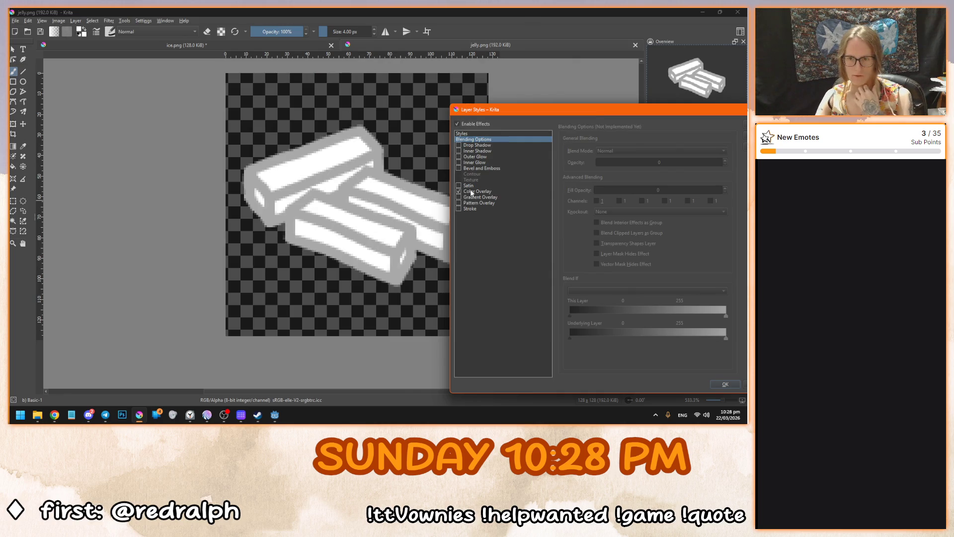
{"action": "left_click", "coordinate": [458, 191]}
Set the overlay colour to golden yellow #f5c914 and apply the style.
{"action": "left_click", "coordinate": [719, 151]}
{"action": "left_click_drag", "start_coordinate": [577, 214], "coordinate": [635, 258]}
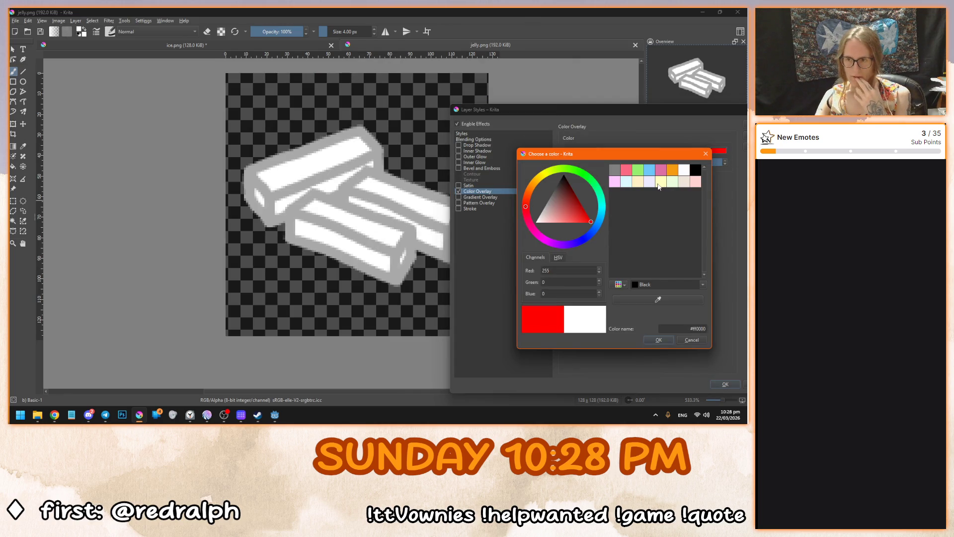
{"action": "left_click", "coordinate": [672, 169]}
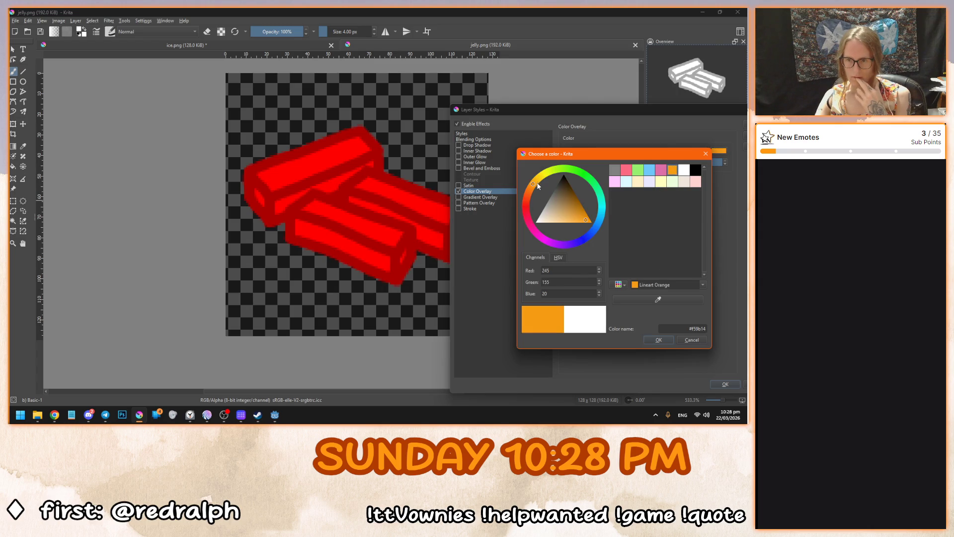
{"action": "left_click_drag", "start_coordinate": [539, 186], "coordinate": [536, 183]}
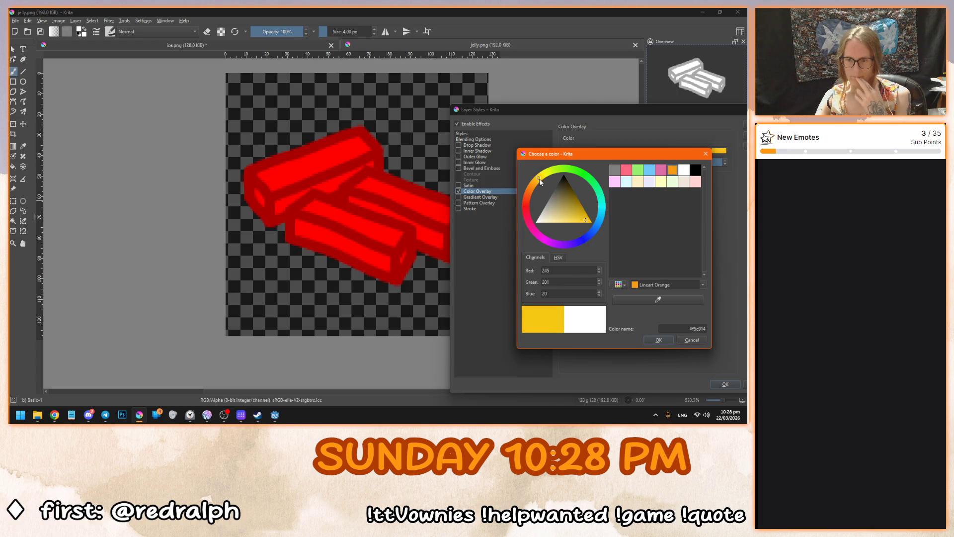
{"action": "left_click", "coordinate": [670, 344]}
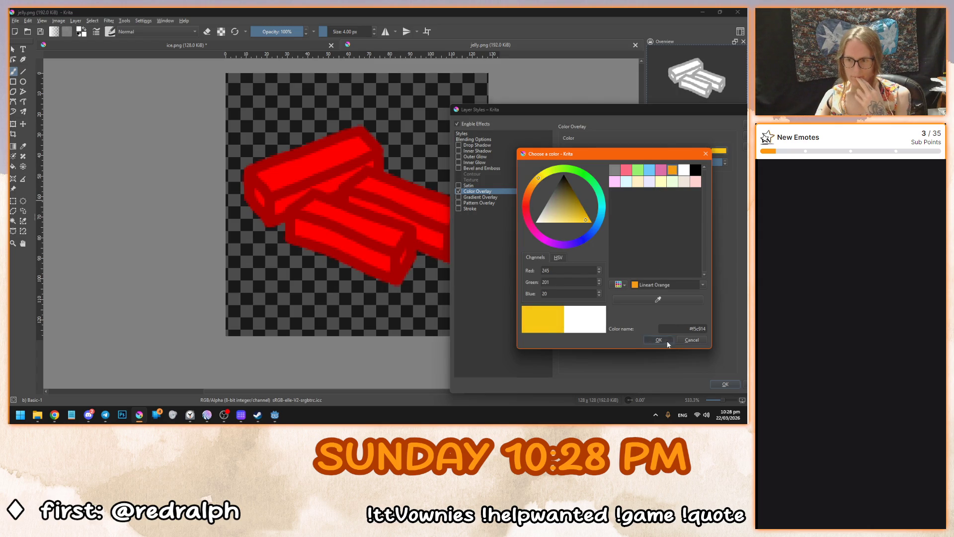
{"action": "left_click", "coordinate": [720, 152]}
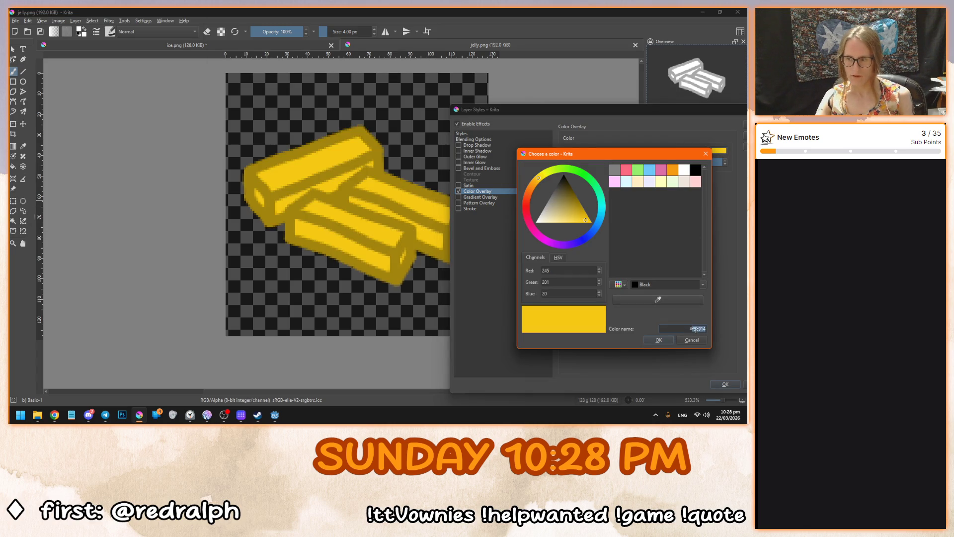
{"action": "left_click", "coordinate": [655, 340]}
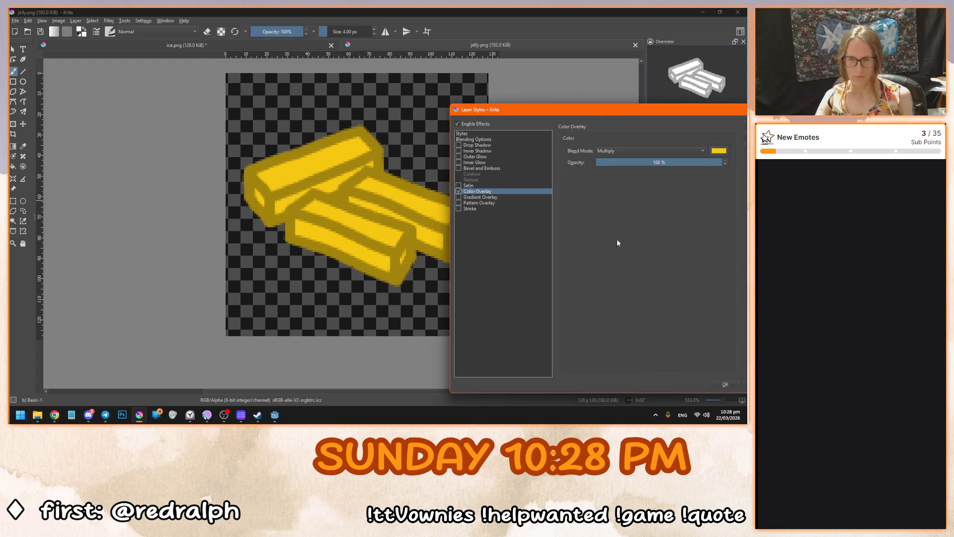
{"action": "left_click_drag", "start_coordinate": [600, 117], "coordinate": [485, 98]}
{"action": "left_click", "coordinate": [612, 367]}
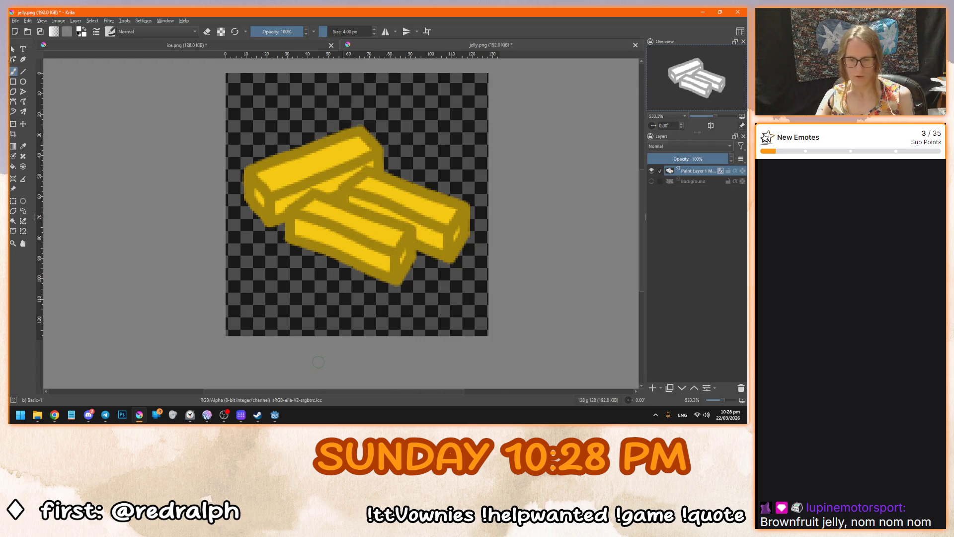
{"action": "left_click", "coordinate": [275, 414]}
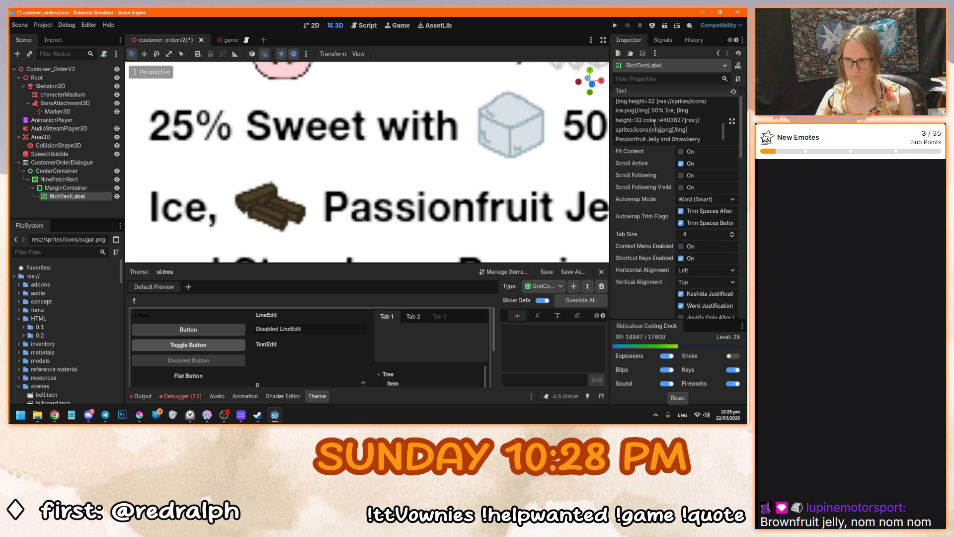
Replace the jelly tag's colour #403627 with #f5c914 and save the scene.
{"action": "double_click", "coordinate": [671, 119]}
{"action": "type", "text": "f5c914"}
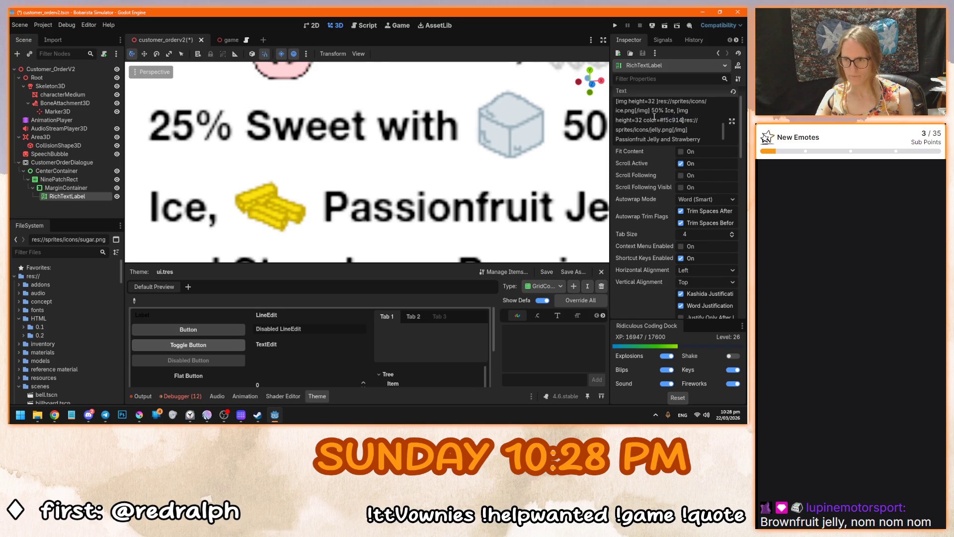
{"action": "scroll", "coordinate": [390, 181], "scroll_direction": "down", "scroll_amount": 5}
{"action": "key", "text": "ctrl+s"}
{"action": "scroll", "coordinate": [391, 181], "scroll_direction": "down", "scroll_amount": 2}
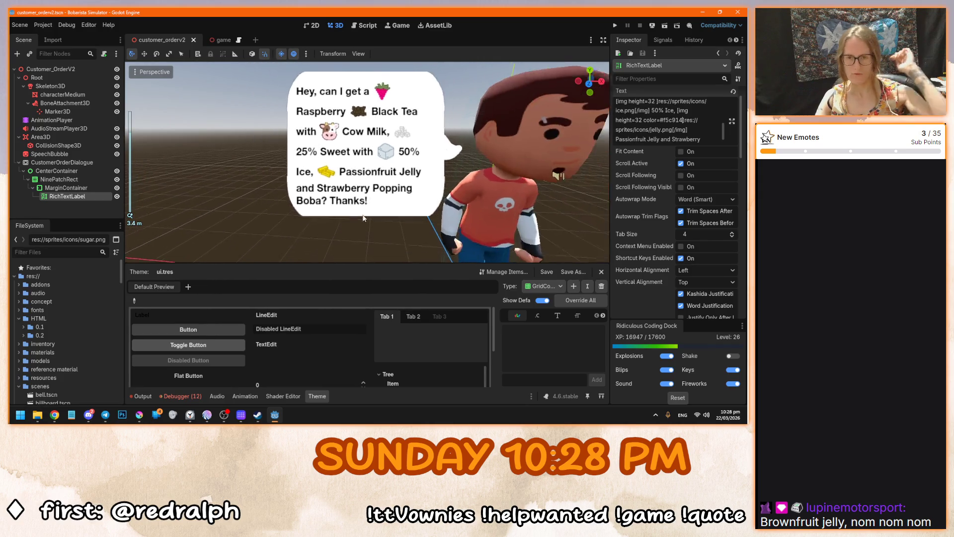
{"action": "left_click_drag", "start_coordinate": [369, 206], "coordinate": [381, 139]}
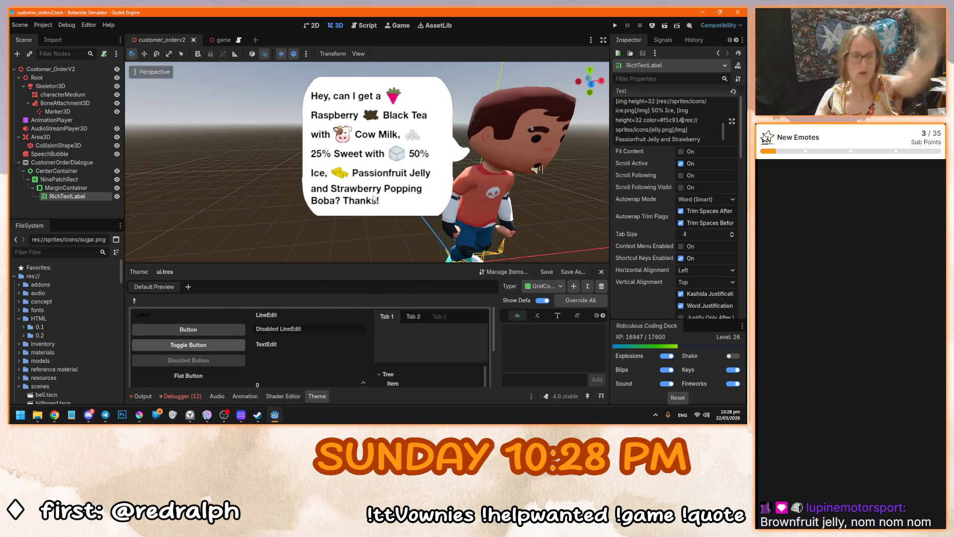
{"action": "key", "text": "alt+Tab"}
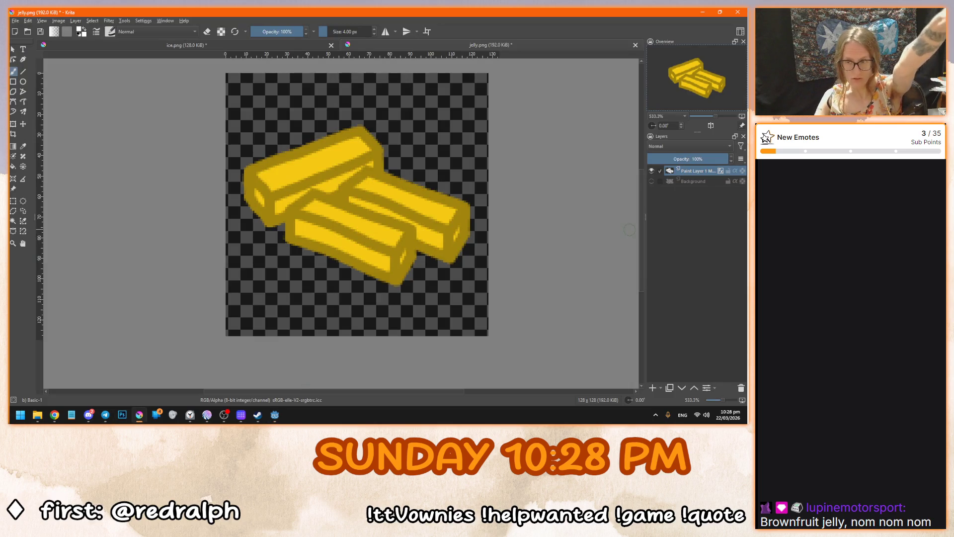
Select all, clear the Background layer's content, then hide the Background layer.
{"action": "left_click", "coordinate": [652, 181]}
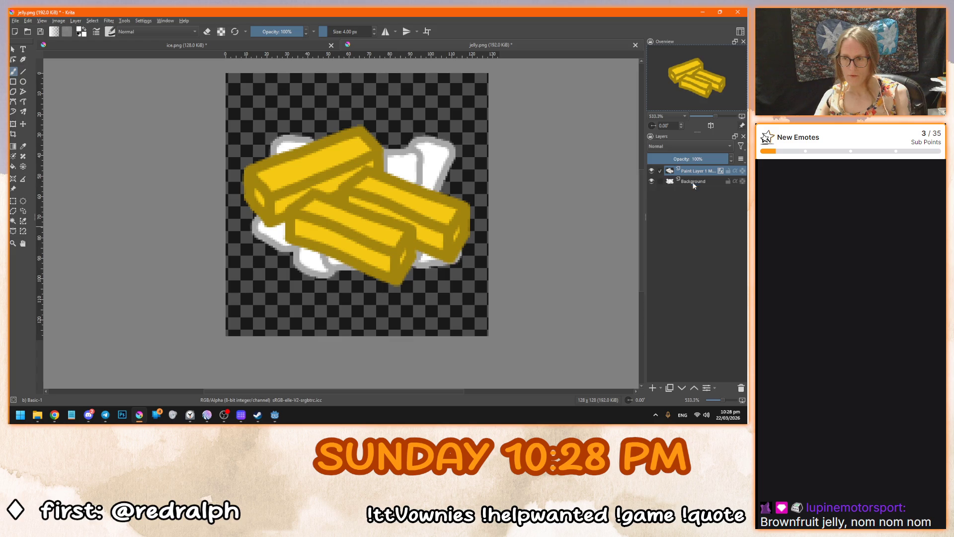
{"action": "left_click", "coordinate": [693, 181]}
{"action": "key", "text": "ctrl+a"}
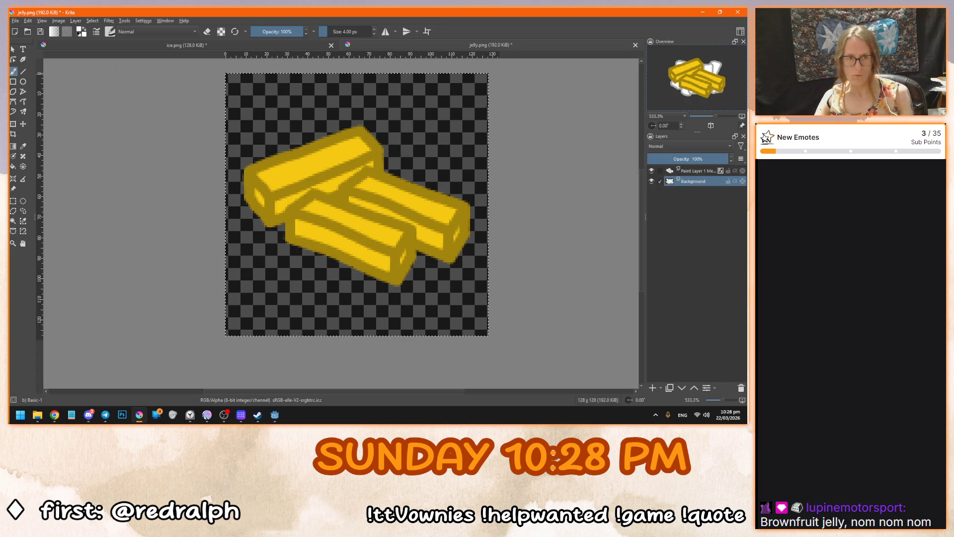
{"action": "key", "text": "Delete"}
{"action": "key", "text": "i"}
{"action": "key", "text": "i"}
{"action": "key", "text": "i"}
{"action": "key", "text": "t"}
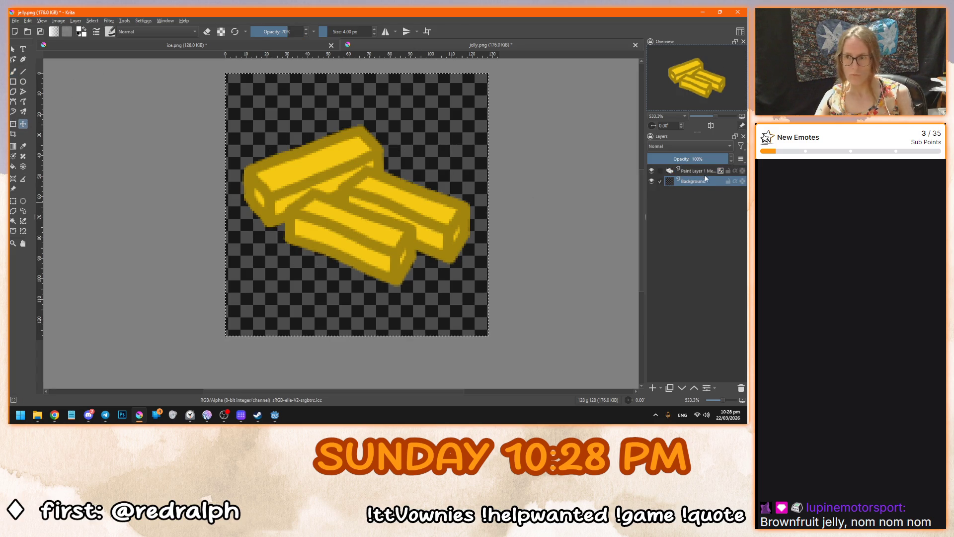
{"action": "left_click", "coordinate": [652, 181]}
{"action": "left_click", "coordinate": [652, 170]}
{"action": "left_click", "coordinate": [651, 170]}
Check the paint layer's style, then dab grey #a9a9a9 over a white spot with the brush.
{"action": "right_click", "coordinate": [700, 171]}
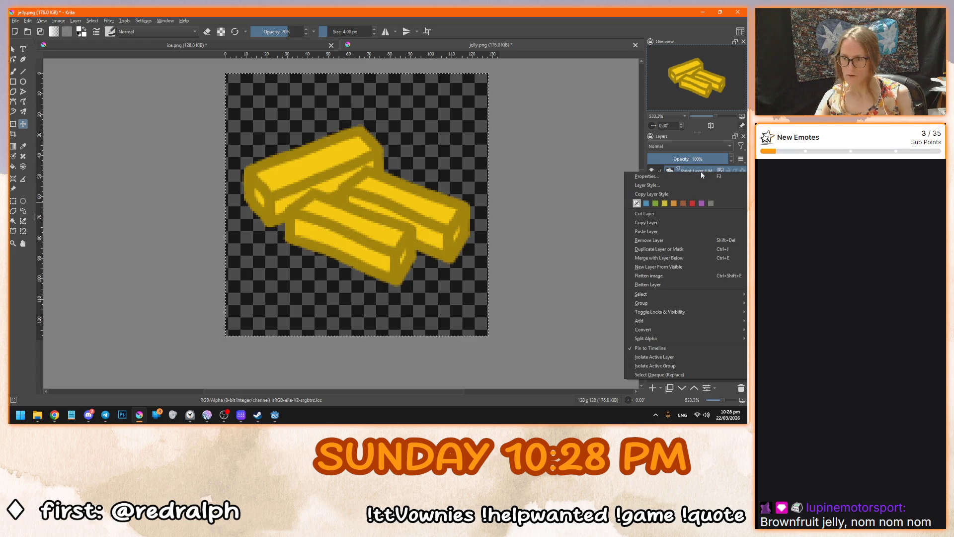
{"action": "left_click", "coordinate": [673, 186]}
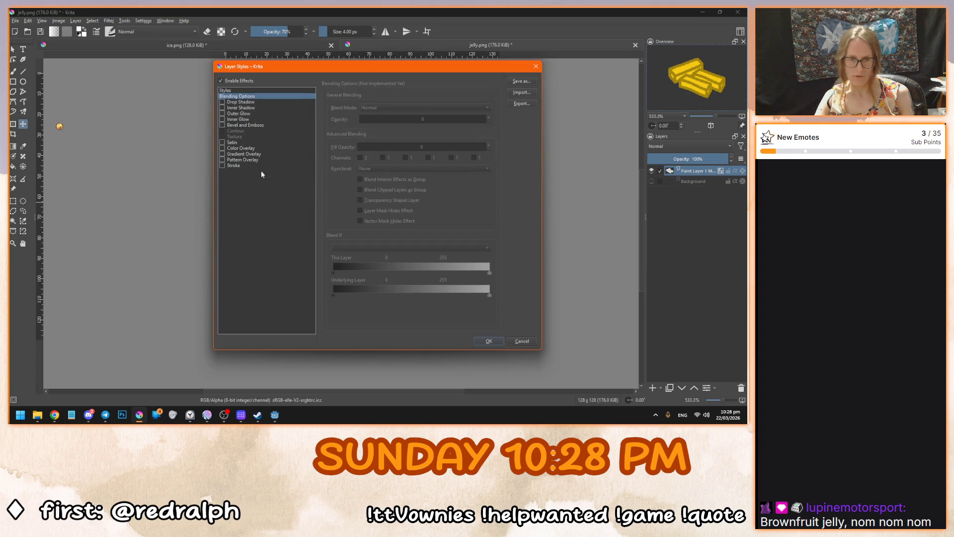
{"action": "left_click", "coordinate": [488, 342]}
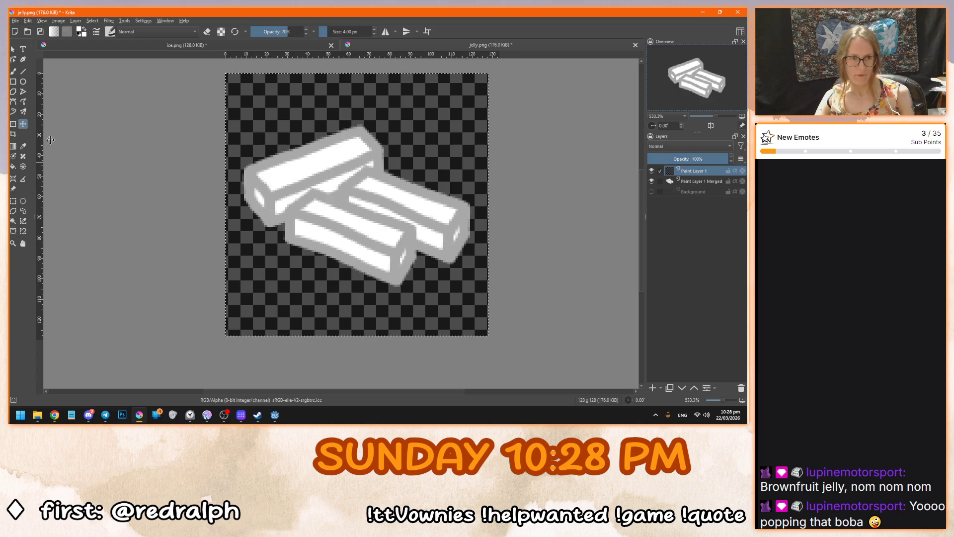
{"action": "key", "text": "b"}
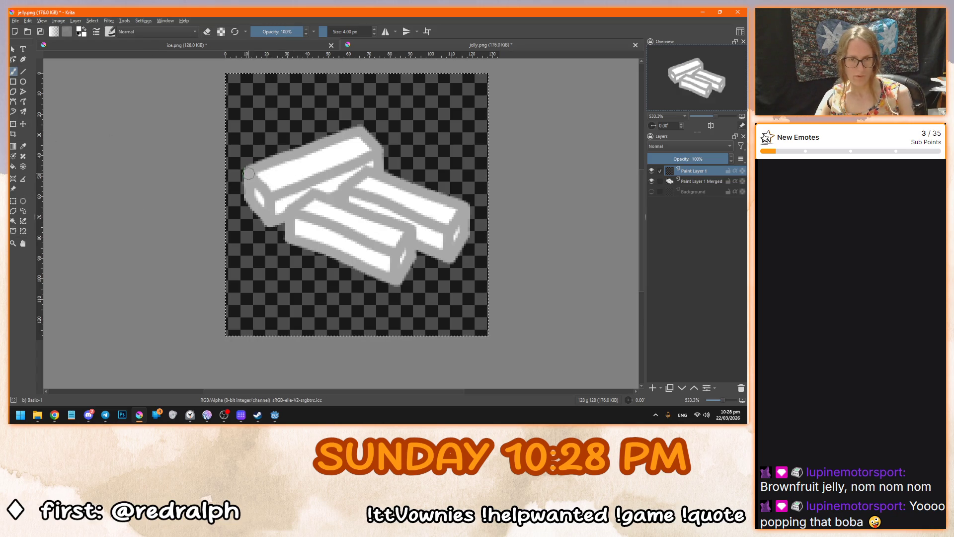
{"action": "left_click", "coordinate": [79, 30]}
{"action": "left_click", "coordinate": [310, 163]}
{"action": "left_click", "coordinate": [423, 296]}
{"action": "left_click", "coordinate": [364, 158]}
Draw a clean grey circle outline on a new layer and delete the rough first loop.
{"action": "left_click", "coordinate": [652, 181]}
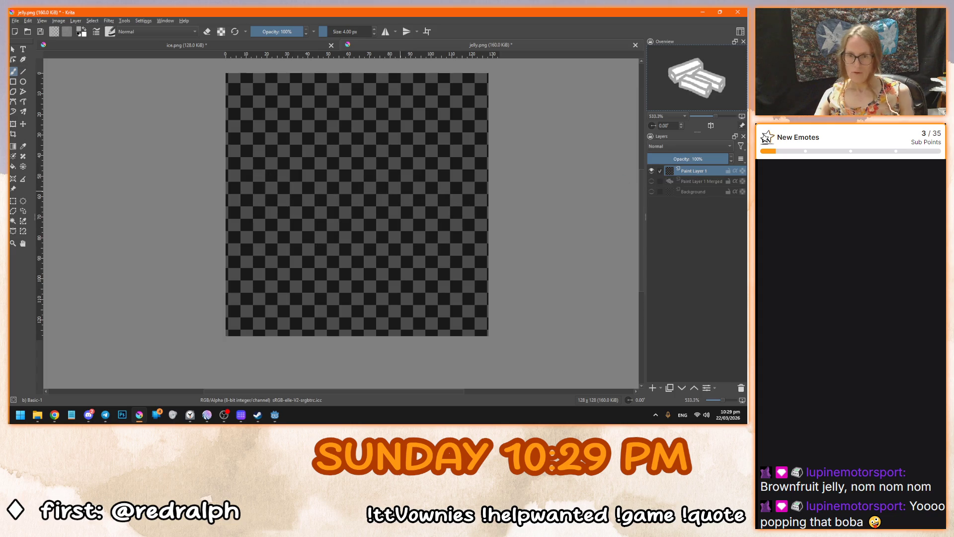
{"action": "left_click", "coordinate": [651, 180]}
{"action": "mouse_move", "coordinate": [347, 142]}
{"action": "left_mouse_down"}
{"action": "mouse_move", "coordinate": [303, 134]}
{"action": "mouse_move", "coordinate": [313, 281]}
{"action": "mouse_move", "coordinate": [435, 219]}
{"action": "mouse_move", "coordinate": [358, 116]}
{"action": "mouse_move", "coordinate": [343, 114]}
{"action": "left_mouse_up"}
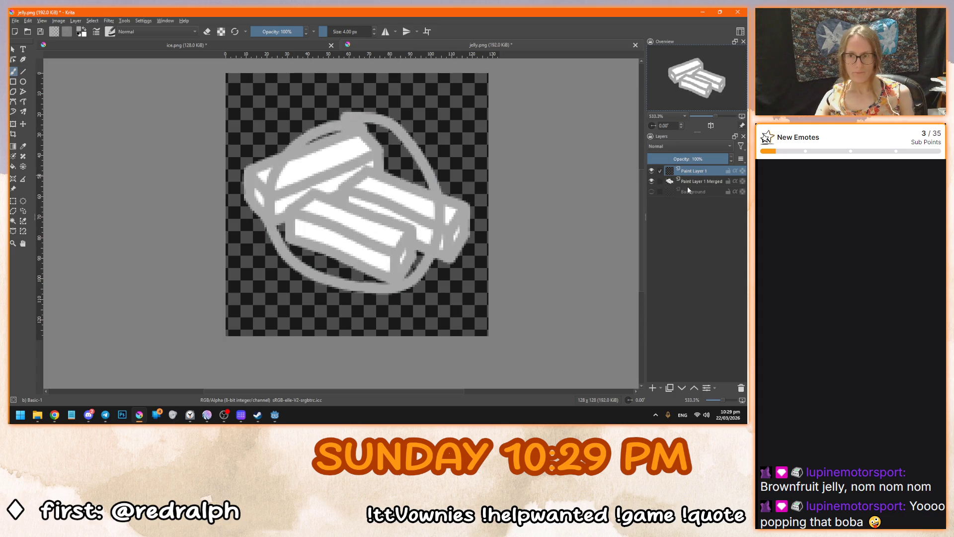
{"action": "left_click", "coordinate": [651, 181]}
{"action": "left_click", "coordinate": [652, 388]}
{"action": "mouse_move", "coordinate": [357, 118]}
{"action": "left_mouse_down"}
{"action": "mouse_move", "coordinate": [287, 147]}
{"action": "mouse_move", "coordinate": [265, 197]}
{"action": "mouse_move", "coordinate": [285, 261]}
{"action": "mouse_move", "coordinate": [343, 293]}
{"action": "mouse_move", "coordinate": [407, 280]}
{"action": "mouse_move", "coordinate": [436, 246]}
{"action": "mouse_move", "coordinate": [442, 202]}
{"action": "mouse_move", "coordinate": [430, 159]}
{"action": "mouse_move", "coordinate": [403, 132]}
{"action": "left_mouse_up"}
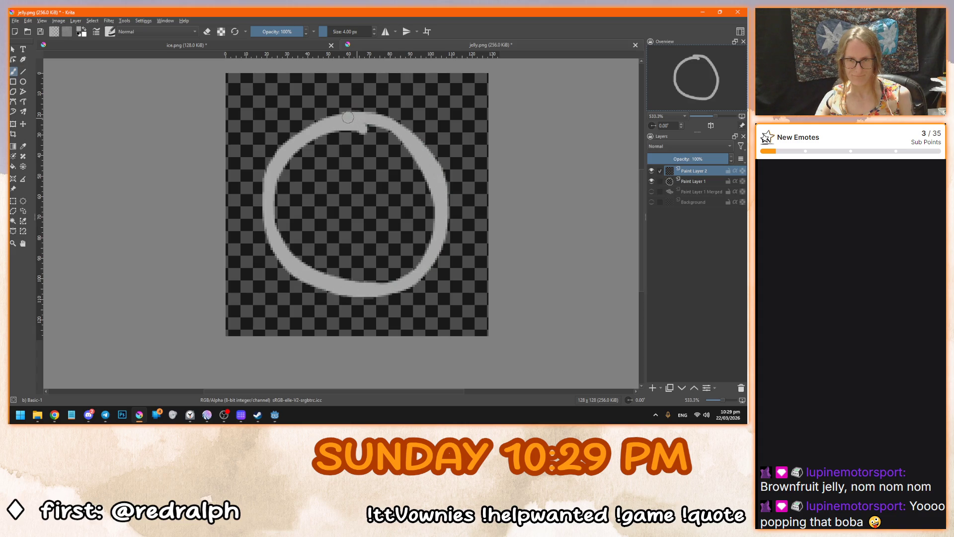
{"action": "left_click", "coordinate": [652, 181]}
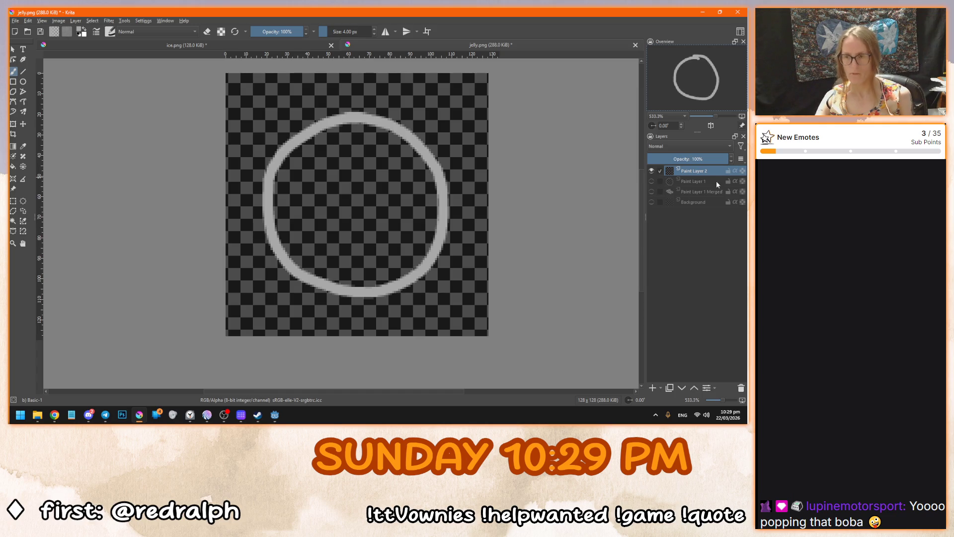
{"action": "left_click", "coordinate": [717, 181]}
{"action": "left_click", "coordinate": [741, 388]}
{"action": "left_click", "coordinate": [659, 172]}
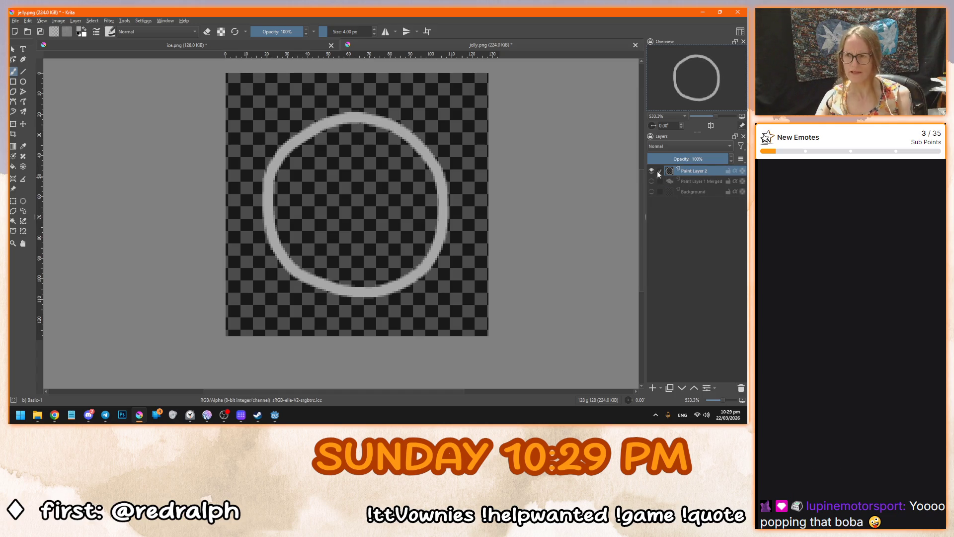
Draw a curved grey highlight inside the circle's lower left.
{"action": "mouse_move", "coordinate": [288, 196]}
{"action": "left_mouse_down"}
{"action": "mouse_move", "coordinate": [294, 232]}
{"action": "mouse_move", "coordinate": [360, 276]}
{"action": "left_mouse_up"}
{"action": "key", "text": "ctrl+z"}
{"action": "mouse_move", "coordinate": [289, 201]}
{"action": "left_mouse_down"}
{"action": "mouse_move", "coordinate": [321, 266]}
{"action": "mouse_move", "coordinate": [362, 281]}
{"action": "left_mouse_up"}
{"action": "key", "text": "ctrl+z"}
{"action": "mouse_move", "coordinate": [287, 203]}
{"action": "left_mouse_down"}
{"action": "mouse_move", "coordinate": [323, 259]}
{"action": "mouse_move", "coordinate": [363, 271]}
{"action": "left_mouse_up"}
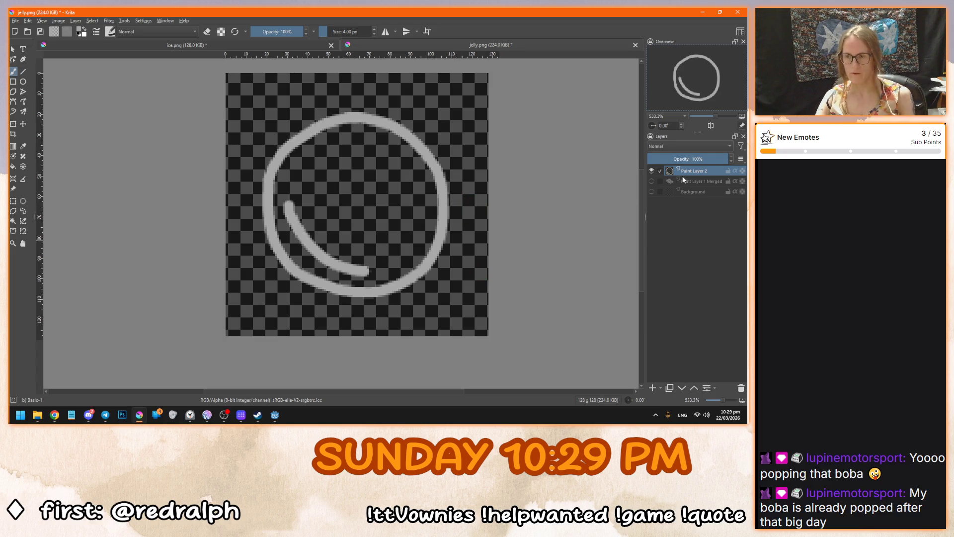
Paint the pearl's white fill with a 16 px brush on a layer beneath the outline.
{"action": "left_click", "coordinate": [653, 388]}
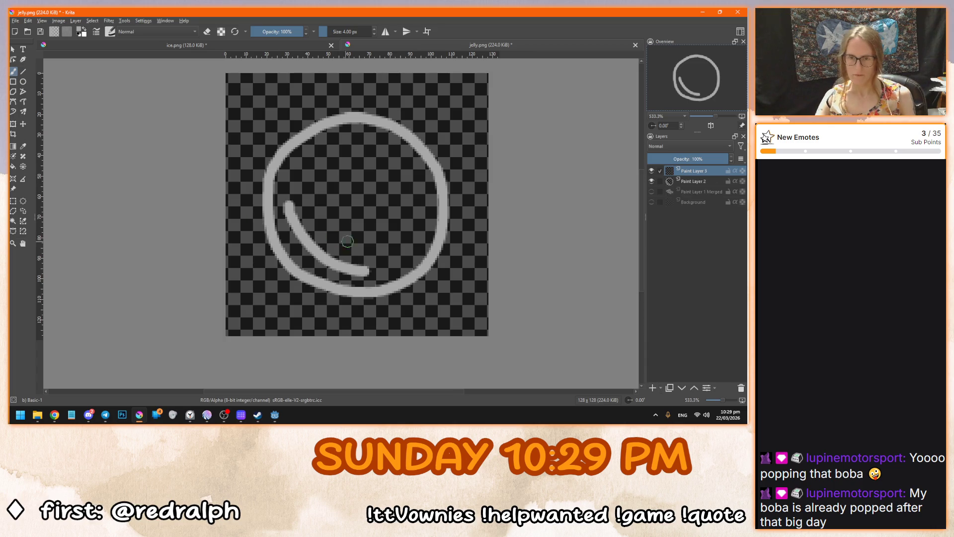
{"action": "left_click", "coordinate": [347, 32]}
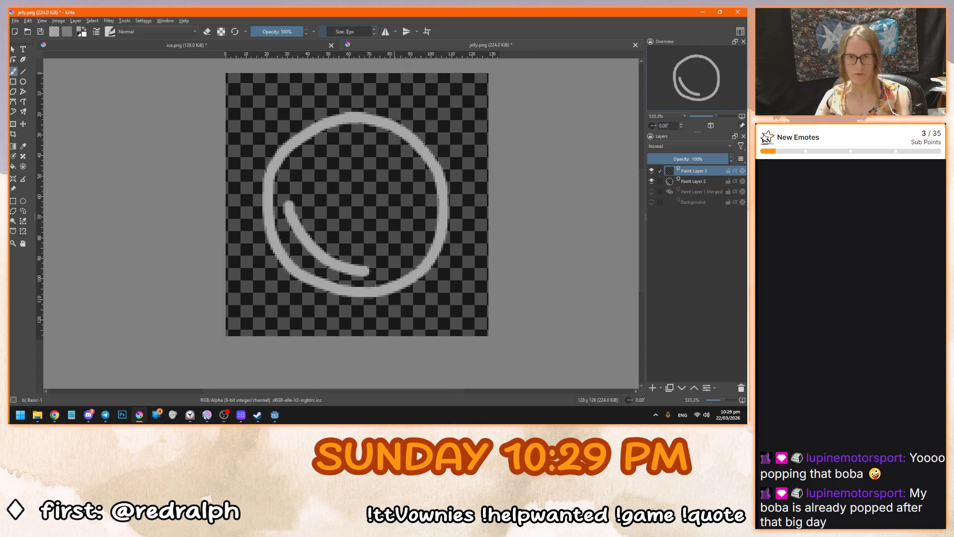
{"action": "type", "text": "16"}
{"action": "key", "text": "Return"}
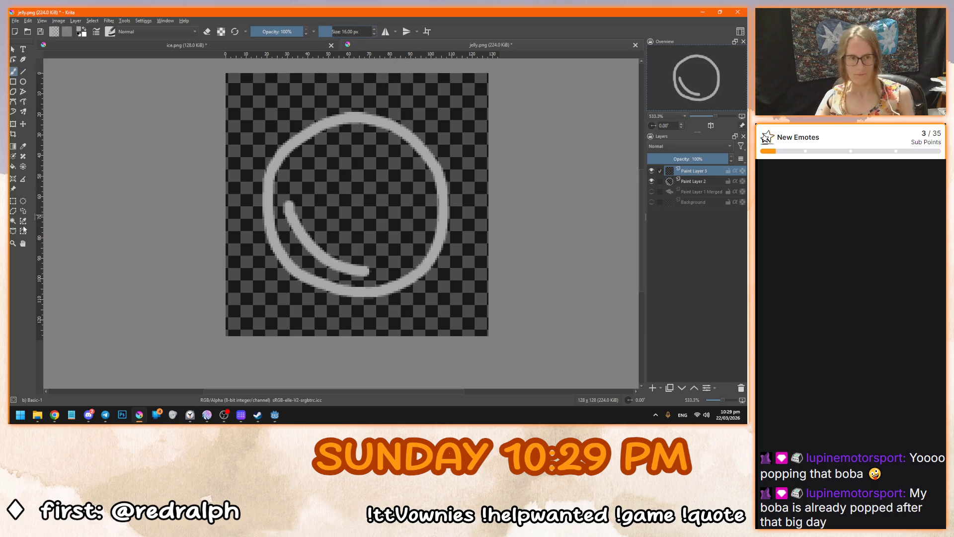
{"action": "left_click", "coordinate": [83, 33]}
{"action": "left_click", "coordinate": [301, 179]}
{"action": "left_click", "coordinate": [422, 297]}
{"action": "mouse_move", "coordinate": [302, 156]}
{"action": "left_mouse_down"}
{"action": "mouse_move", "coordinate": [286, 186]}
{"action": "mouse_move", "coordinate": [299, 249]}
{"action": "mouse_move", "coordinate": [368, 273]}
{"action": "mouse_move", "coordinate": [401, 262]}
{"action": "mouse_move", "coordinate": [422, 236]}
{"action": "mouse_move", "coordinate": [419, 171]}
{"action": "mouse_move", "coordinate": [355, 135]}
{"action": "mouse_move", "coordinate": [310, 153]}
{"action": "mouse_move", "coordinate": [326, 164]}
{"action": "mouse_move", "coordinate": [309, 224]}
{"action": "mouse_move", "coordinate": [400, 219]}
{"action": "mouse_move", "coordinate": [317, 209]}
{"action": "mouse_move", "coordinate": [366, 224]}
{"action": "mouse_move", "coordinate": [337, 228]}
{"action": "mouse_move", "coordinate": [357, 213]}
{"action": "left_mouse_up"}
{"action": "left_click_drag", "start_coordinate": [695, 172], "coordinate": [694, 188]}
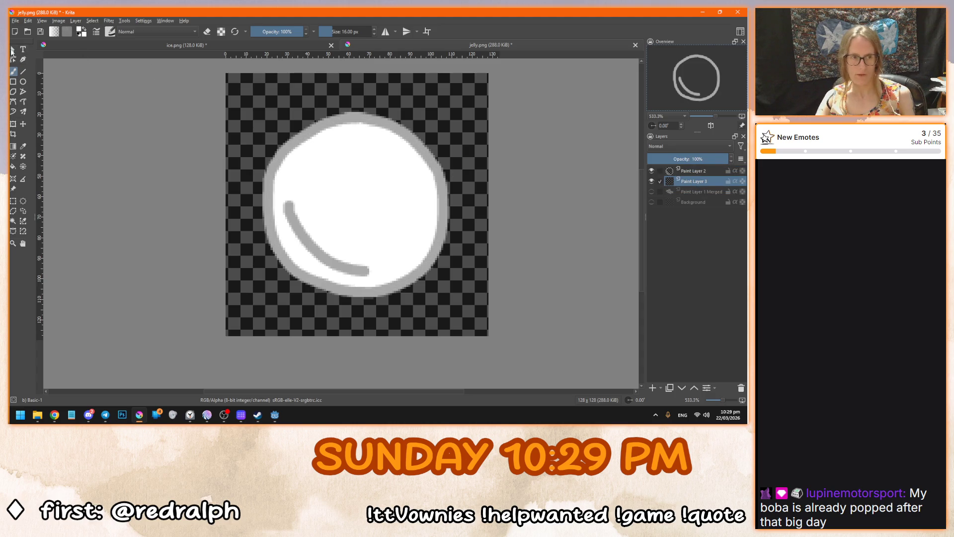
Delete the old merged jelly layer.
{"action": "left_click", "coordinate": [13, 50]}
{"action": "left_click", "coordinate": [689, 193]}
{"action": "left_click", "coordinate": [741, 388]}
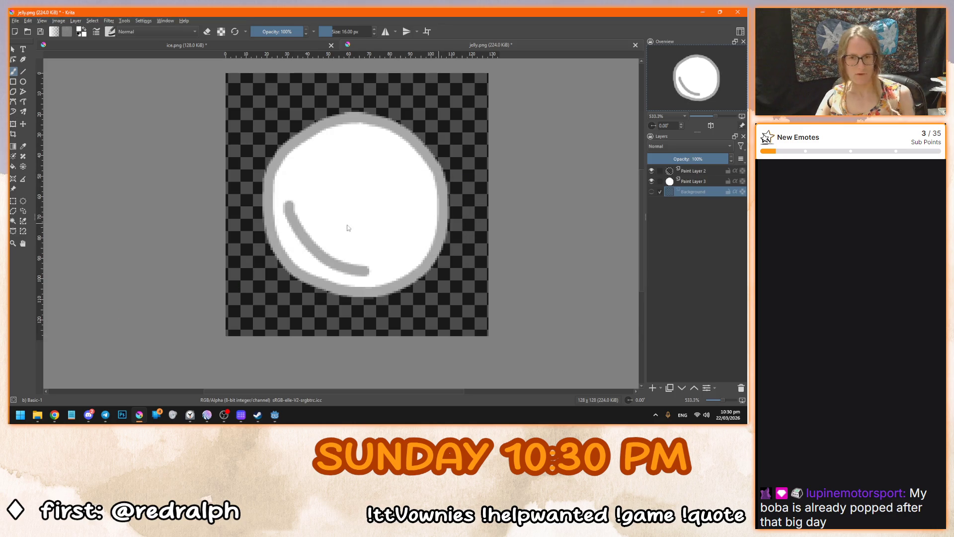
Save the drawing as popping_boba.png in the icons folder, then quit Krita, answering the ice.png prompt.
{"action": "key", "text": "ctrl+shift+s"}
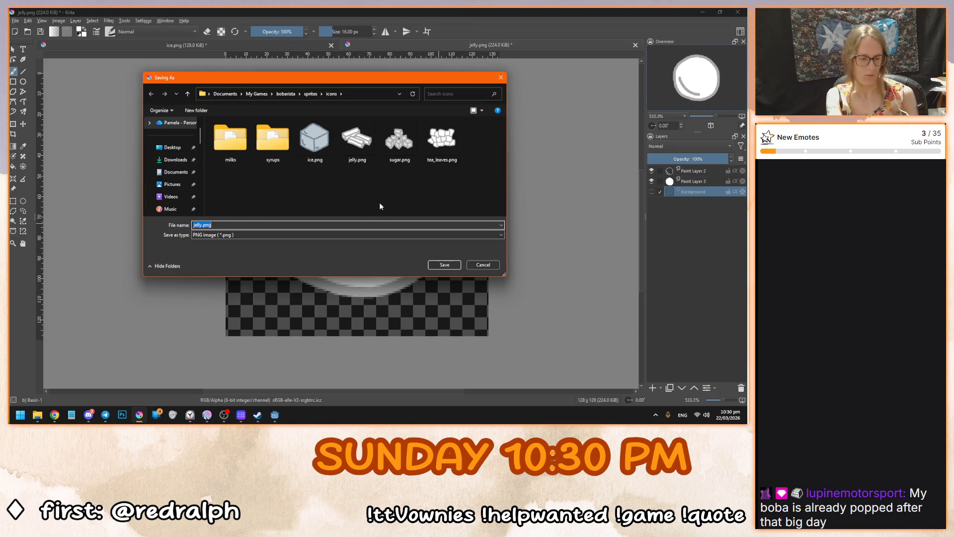
{"action": "type", "text": "popping"}
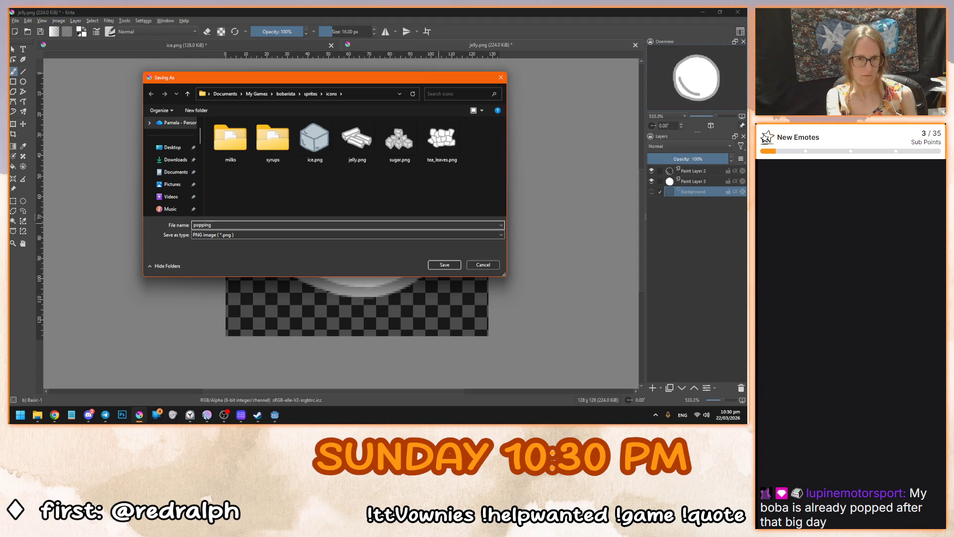
{"action": "type", "text": "boba"}
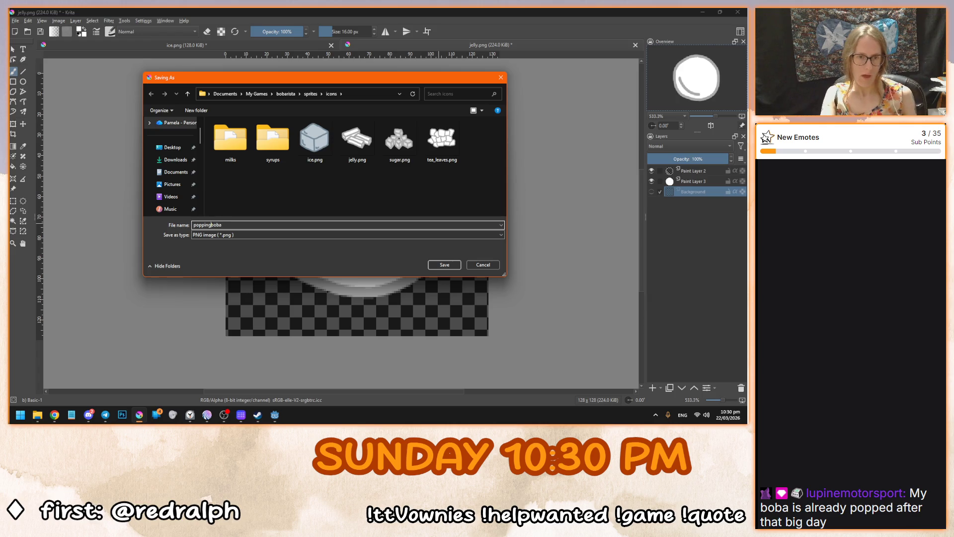
{"action": "type", "text": "_"}
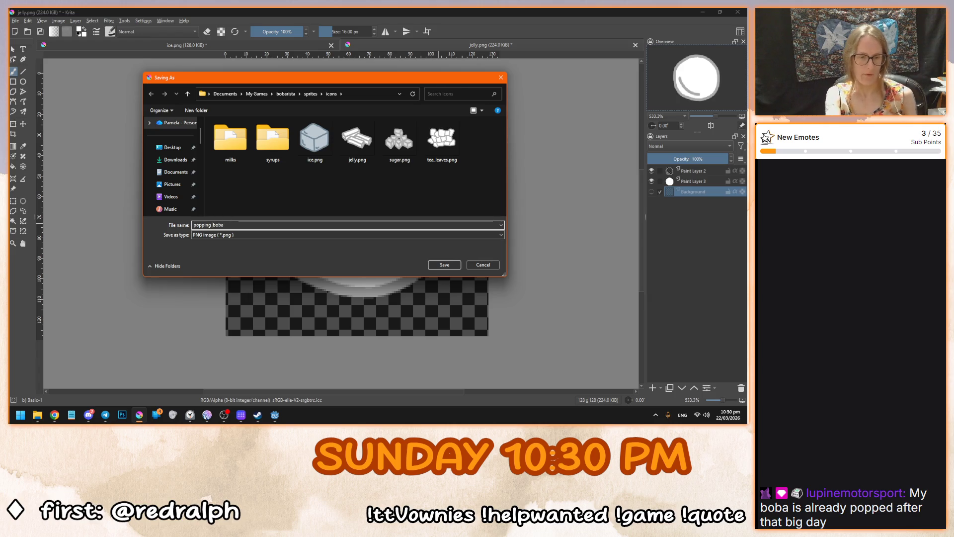
{"action": "key", "text": "Return"}
{"action": "key", "text": "Return"}
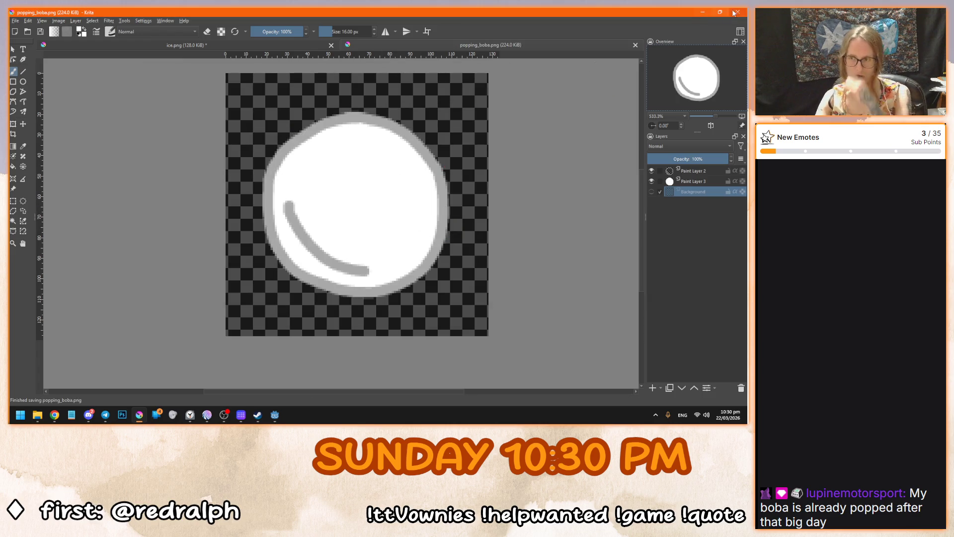
{"action": "left_click", "coordinate": [737, 11]}
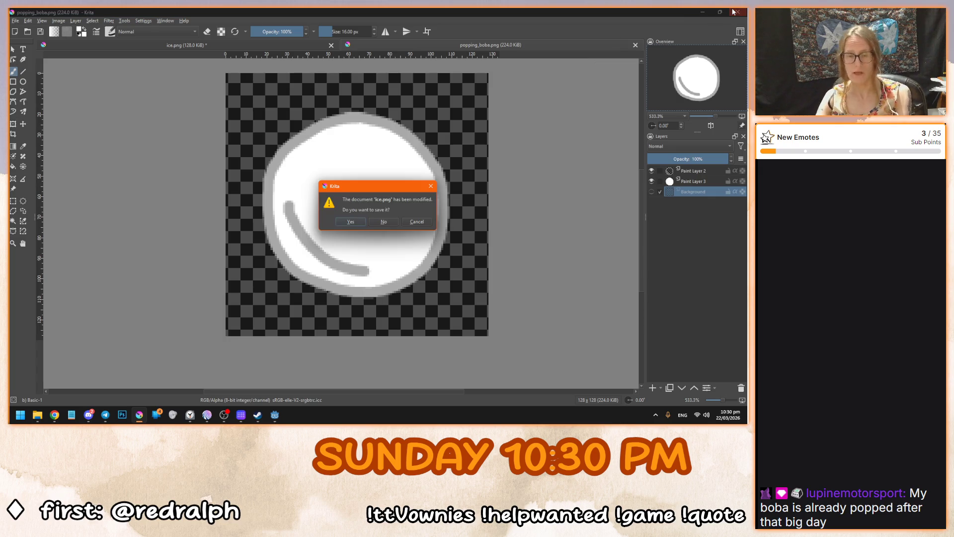
{"action": "left_click", "coordinate": [385, 223]}
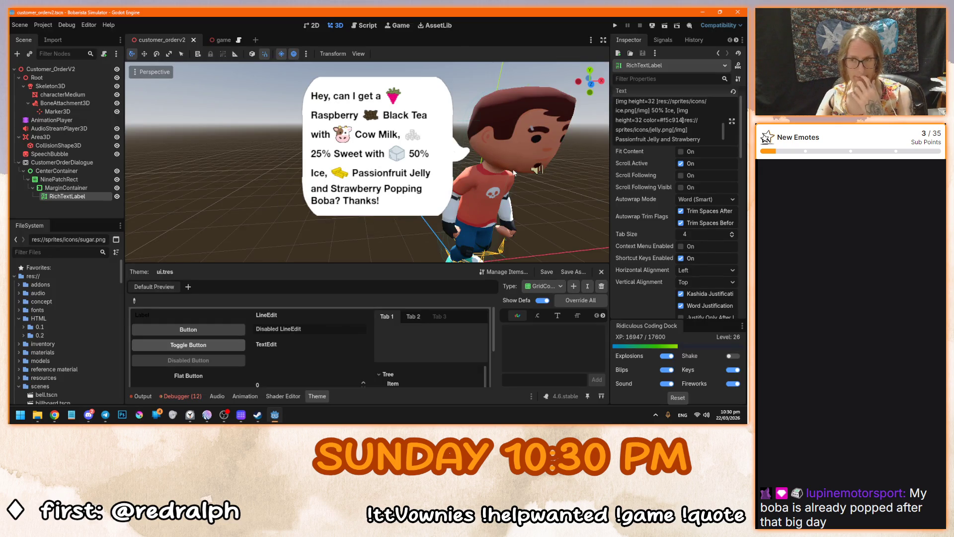
Open the Text property's Edit Text dialog and position it beside the bubble preview.
{"action": "scroll", "coordinate": [691, 129], "scroll_direction": "down", "scroll_amount": 2}
{"action": "scroll", "coordinate": [553, 213], "scroll_direction": "up", "scroll_amount": 1}
{"action": "scroll", "coordinate": [586, 174], "scroll_direction": "down", "scroll_amount": 1}
{"action": "scroll", "coordinate": [725, 103], "scroll_direction": "up", "scroll_amount": 1}
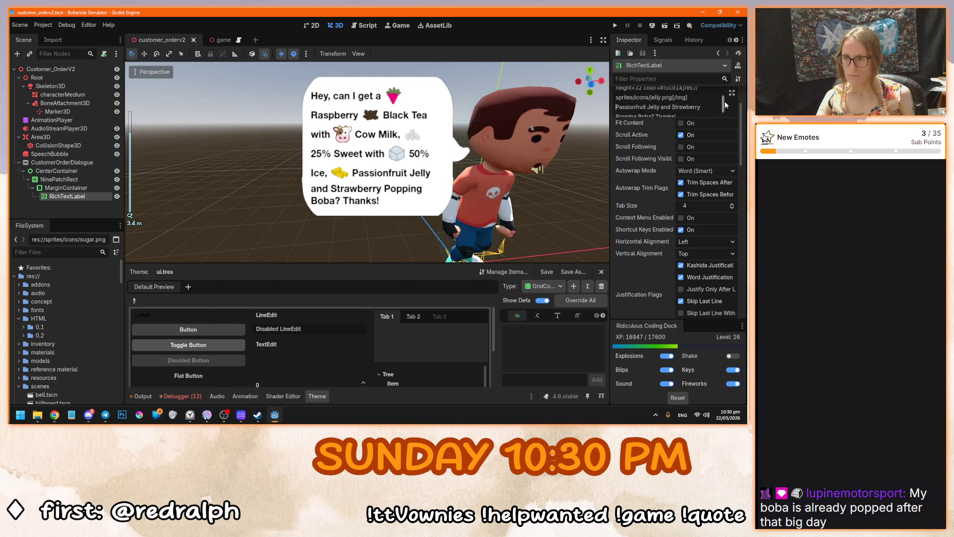
{"action": "scroll", "coordinate": [724, 103], "scroll_direction": "up", "scroll_amount": 1}
{"action": "left_click", "coordinate": [732, 93]}
{"action": "mouse_move", "coordinate": [408, 48]}
{"action": "left_mouse_down"}
{"action": "mouse_move", "coordinate": [402, 68]}
{"action": "mouse_move", "coordinate": [536, 67]}
{"action": "mouse_move", "coordinate": [585, 79]}
{"action": "left_mouse_up"}
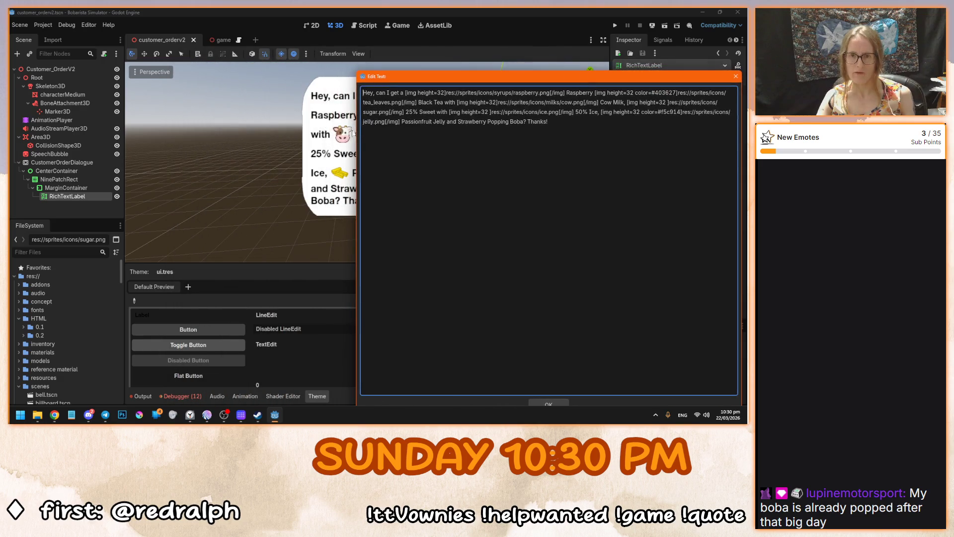
{"action": "left_click_drag", "start_coordinate": [357, 140], "coordinate": [444, 140]}
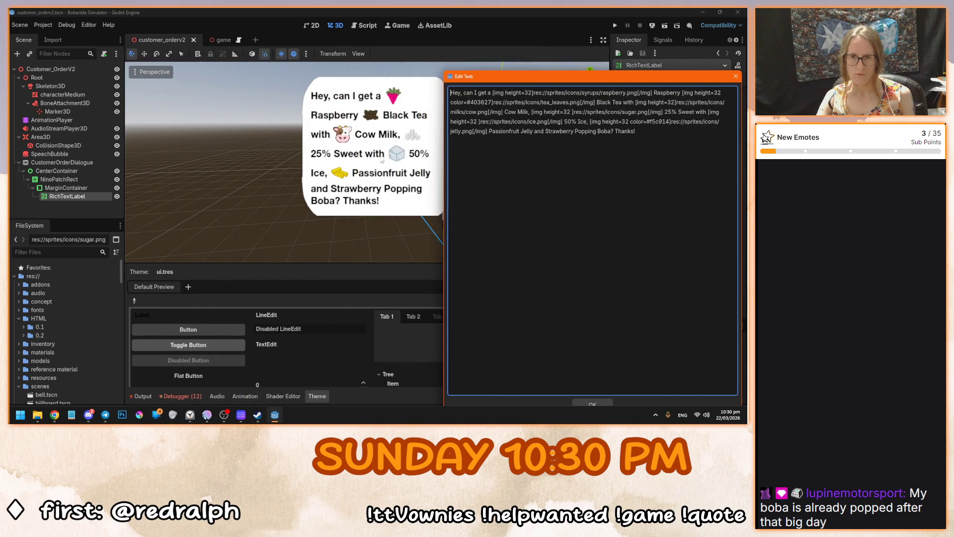
{"action": "left_click", "coordinate": [592, 404]}
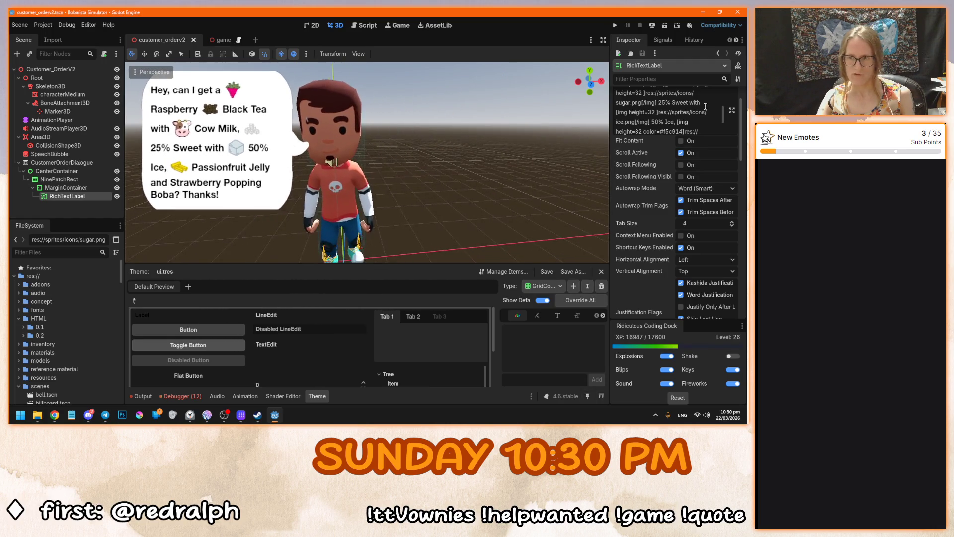
{"action": "left_click", "coordinate": [732, 111]}
{"action": "left_click_drag", "start_coordinate": [569, 102], "coordinate": [389, 102]}
{"action": "left_click_drag", "start_coordinate": [317, 43], "coordinate": [603, 67]}
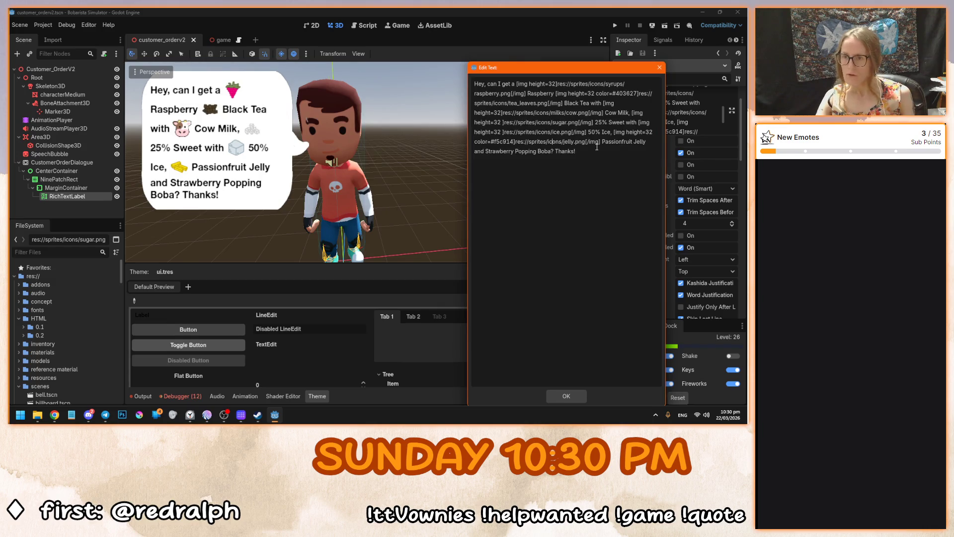
Copy the jelly image tag and paste it before 'Strawberry'.
{"action": "mouse_move", "coordinate": [614, 132]}
{"action": "left_mouse_down"}
{"action": "mouse_move", "coordinate": [598, 150]}
{"action": "mouse_move", "coordinate": [601, 142]}
{"action": "left_mouse_up"}
{"action": "key", "text": "ctrl+c"}
{"action": "left_click", "coordinate": [487, 152]}
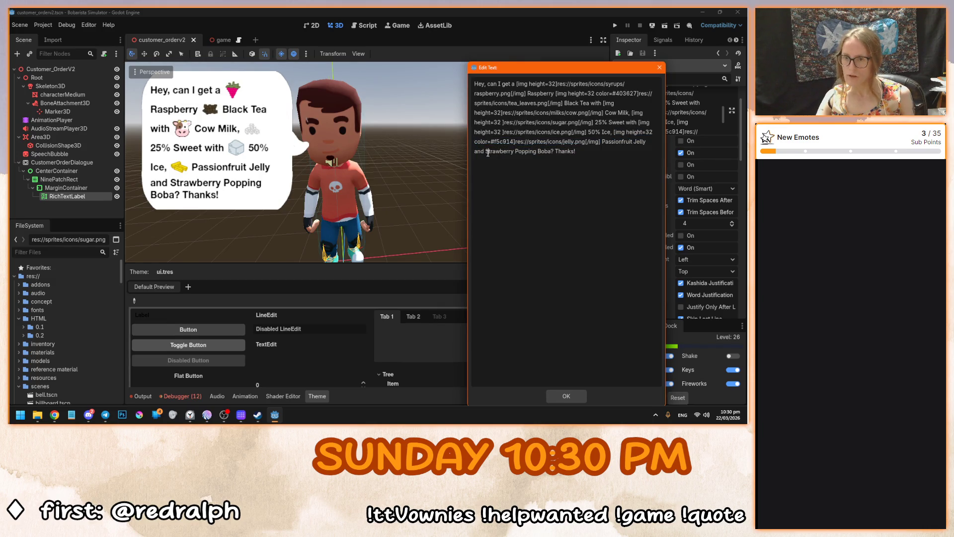
{"action": "key", "text": "ctrl+v"}
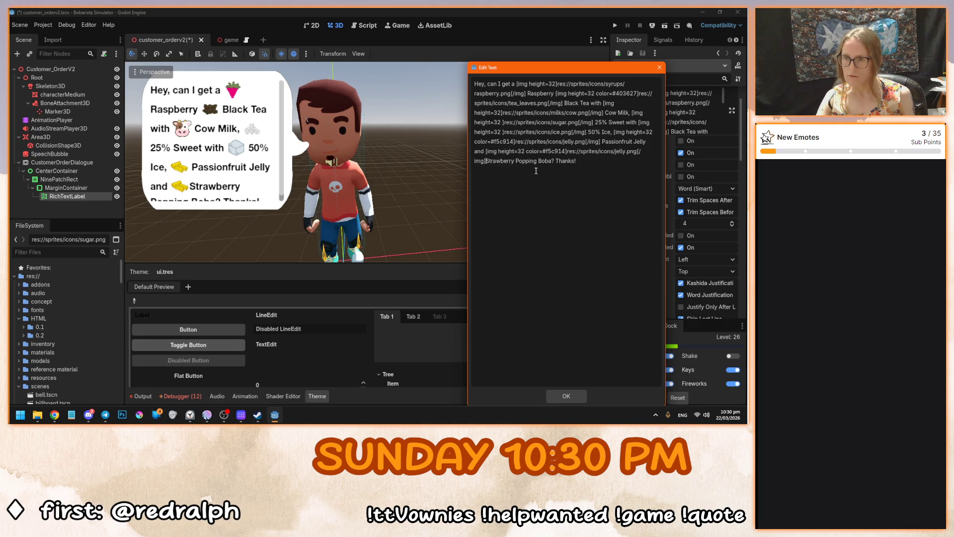
Point the copied tag at popping_boba.png and change its tint to #ff0000.
{"action": "left_click", "coordinate": [623, 151]}
{"action": "key", "text": "BackSpace"}
{"action": "key", "text": "BackSpace"}
{"action": "key", "text": "BackSpace"}
{"action": "key", "text": "Delete"}
{"action": "type", "text": "popping_boba.png[/"}
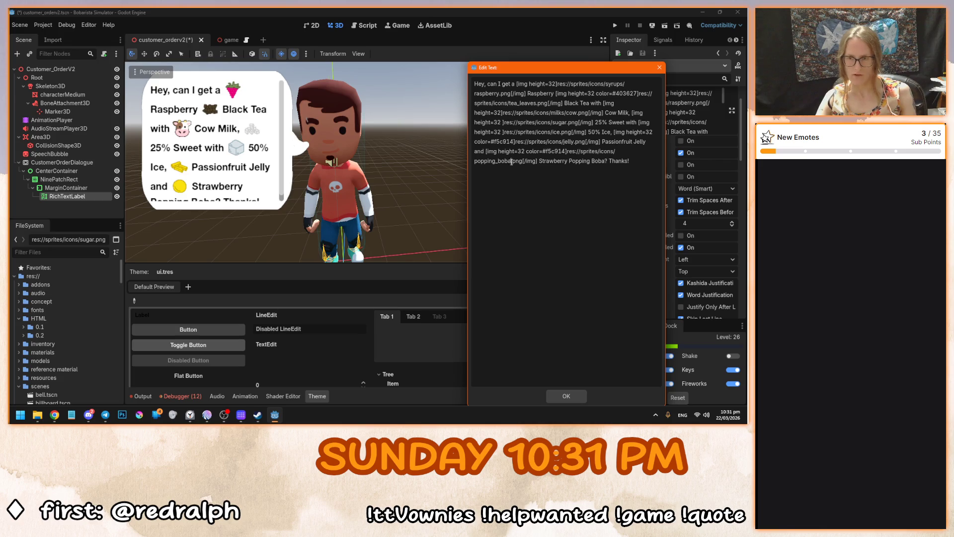
{"action": "left_click_drag", "start_coordinate": [548, 151], "coordinate": [565, 152]}
{"action": "type", "text": "f0000"}
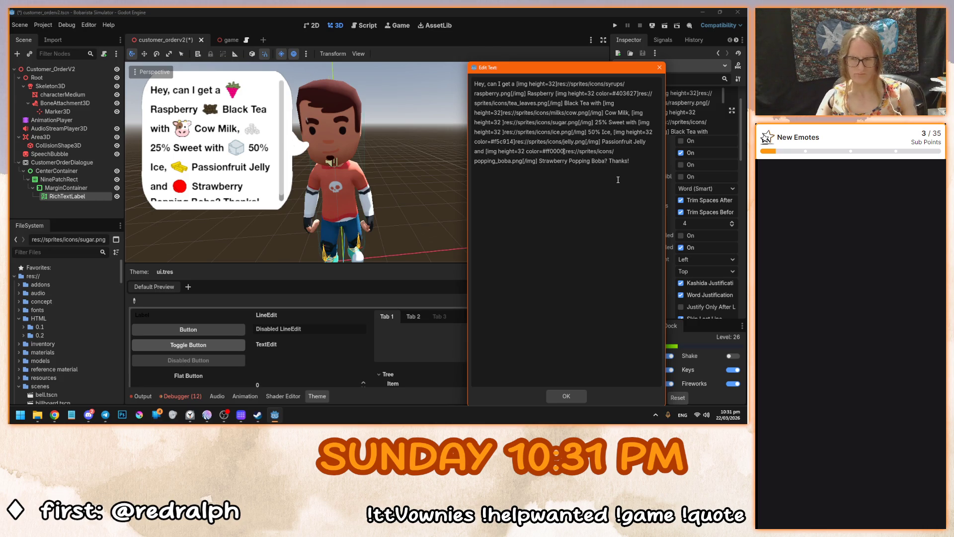
Try tint variants ending in baba, 8080, dddd, 1818, 2525 and 8888 on the boba icon.
{"action": "key", "text": "shift+Left"}
{"action": "key", "text": "shift+Left"}
{"action": "key", "text": "shift+Left"}
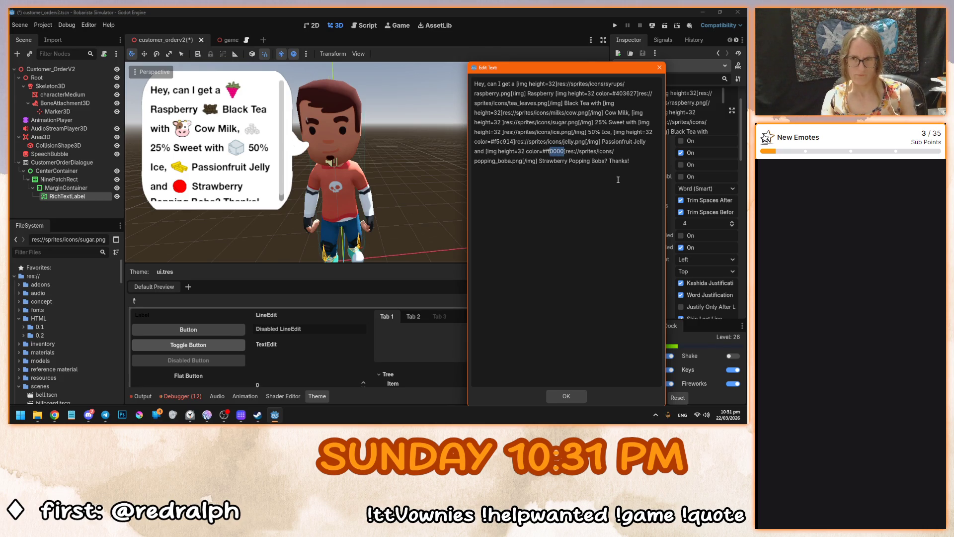
{"action": "type", "text": "baba"}
{"action": "key", "text": "shift+Left"}
{"action": "key", "text": "shift+Left"}
{"action": "key", "text": "shift+Left"}
{"action": "type", "text": "8080"}
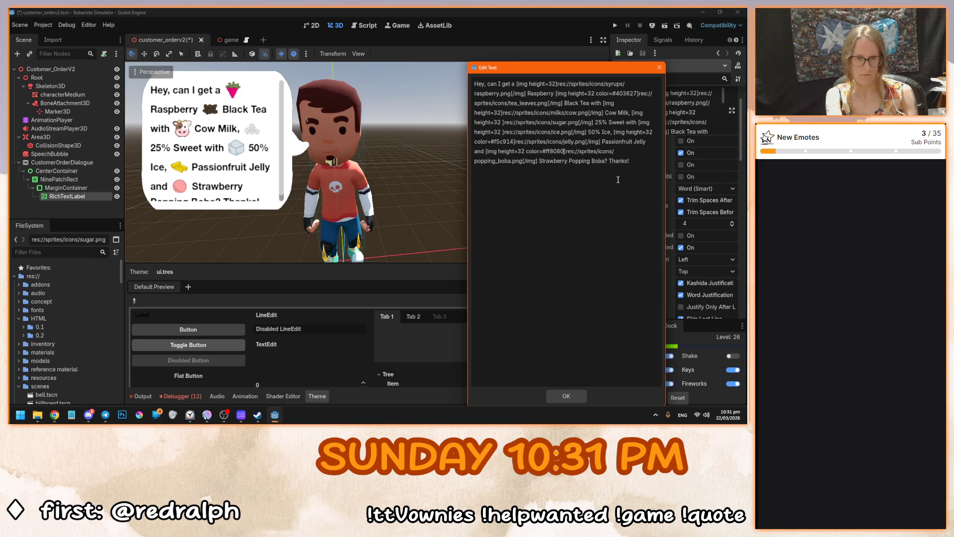
{"action": "key", "text": "BackSpace"}
{"action": "key", "text": "BackSpace"}
{"action": "key", "text": "BackSpace"}
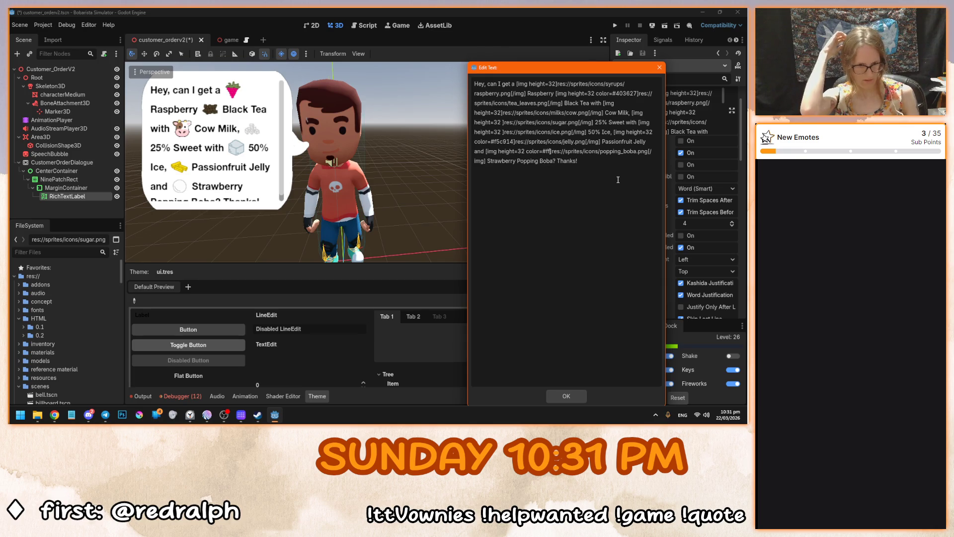
{"action": "type", "text": "dddd"}
{"action": "key", "text": "BackSpace"}
{"action": "key", "text": "BackSpace"}
{"action": "key", "text": "BackSpace"}
{"action": "type", "text": "1818"}
{"action": "key", "text": "BackSpace"}
{"action": "key", "text": "BackSpace"}
{"action": "key", "text": "BackSpace"}
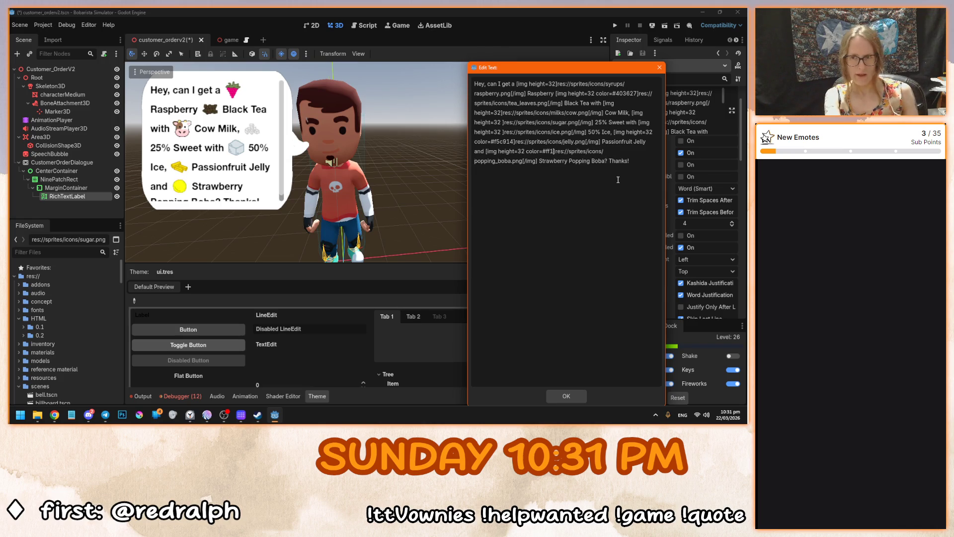
{"action": "type", "text": "2525"}
{"action": "key", "text": "BackSpace"}
{"action": "key", "text": "BackSpace"}
{"action": "key", "text": "BackSpace"}
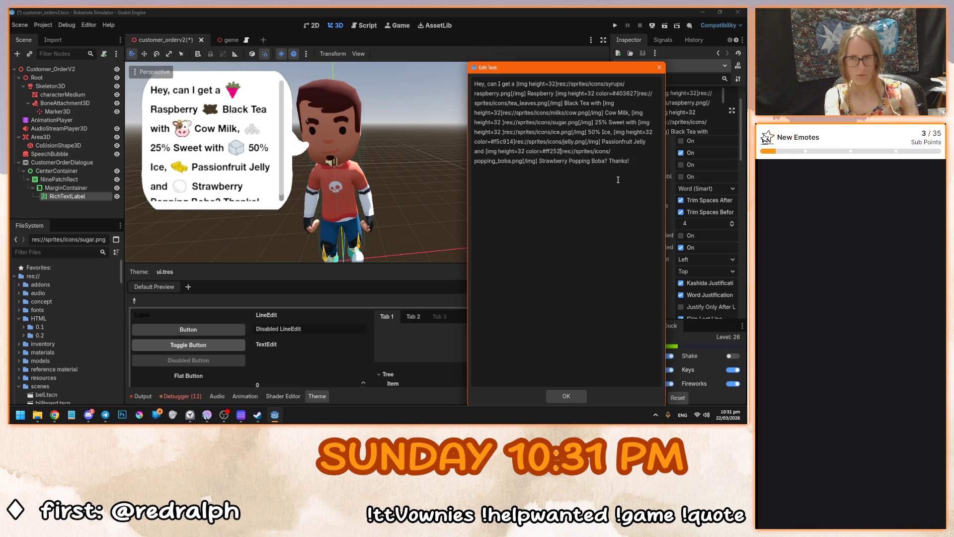
{"action": "type", "text": "8888"}
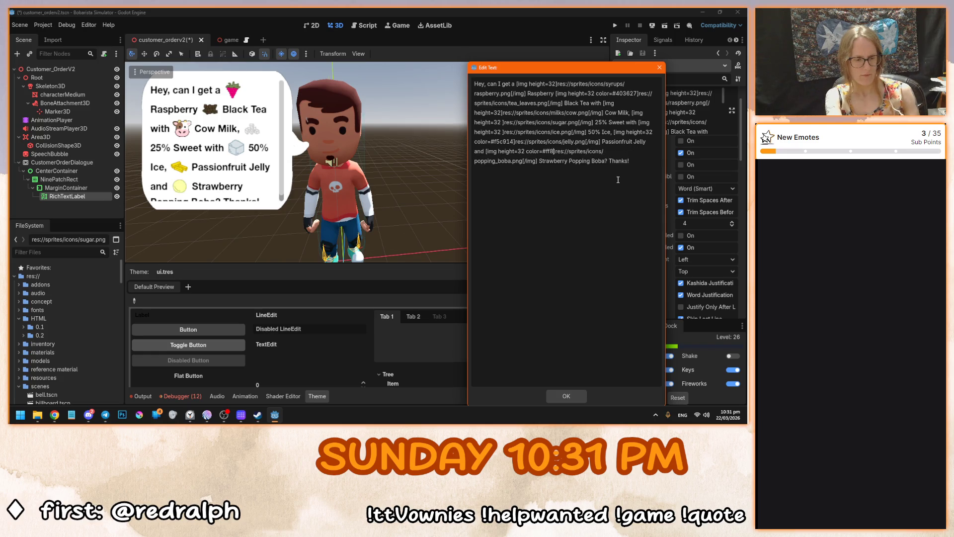
{"action": "key", "text": "BackSpace"}
{"action": "key", "text": "BackSpace"}
{"action": "key", "text": "BackSpace"}
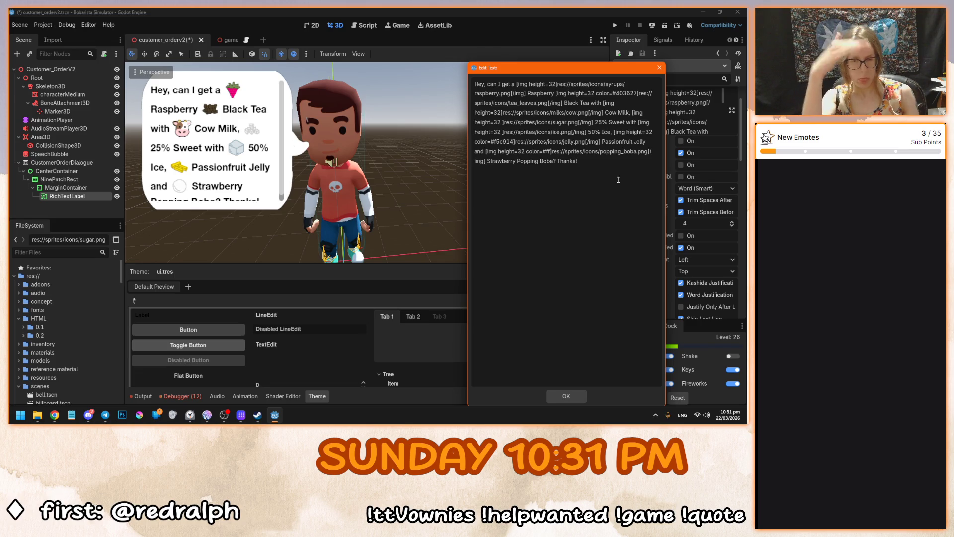
Try full colours #800000 and #181818, settling on deep red #ba0000.
{"action": "key", "text": "BackSpace"}
{"action": "key", "text": "BackSpace"}
{"action": "type", "text": "800000"}
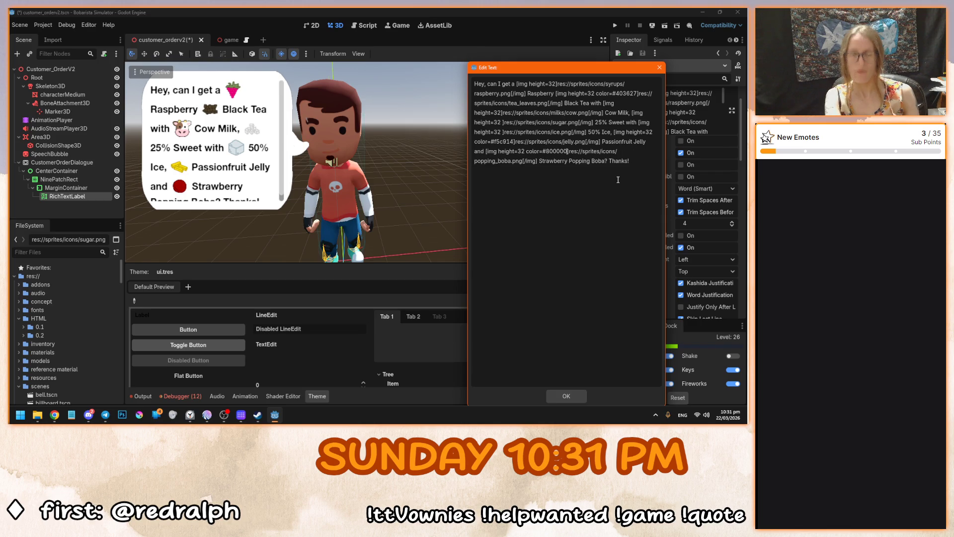
{"action": "key", "text": "BackSpace"}
{"action": "key", "text": "BackSpace"}
{"action": "key", "text": "BackSpace"}
{"action": "type", "text": "18"}
{"action": "type", "text": "1818"}
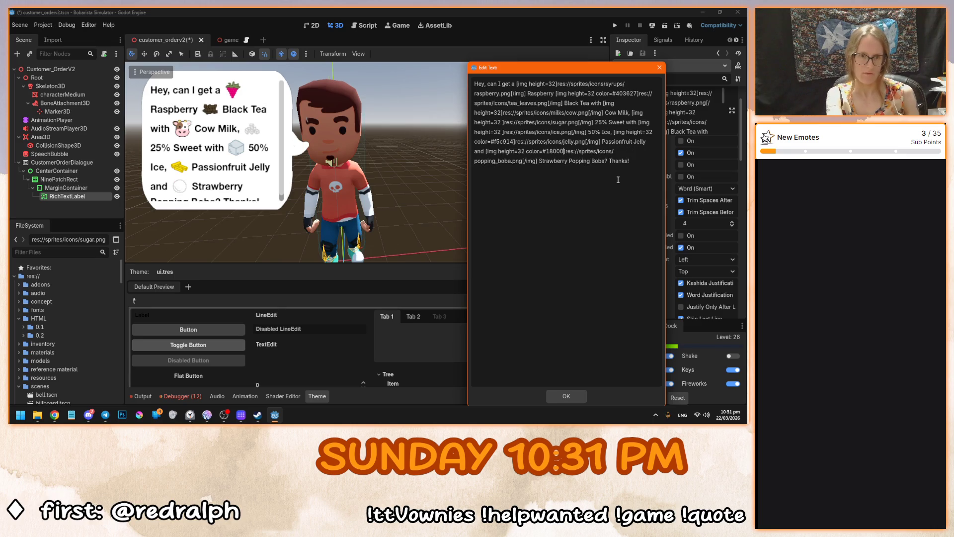
{"action": "key", "text": "BackSpace"}
{"action": "key", "text": "BackSpace"}
{"action": "key", "text": "BackSpace"}
{"action": "key", "text": "BackSpace"}
{"action": "key", "text": "BackSpace"}
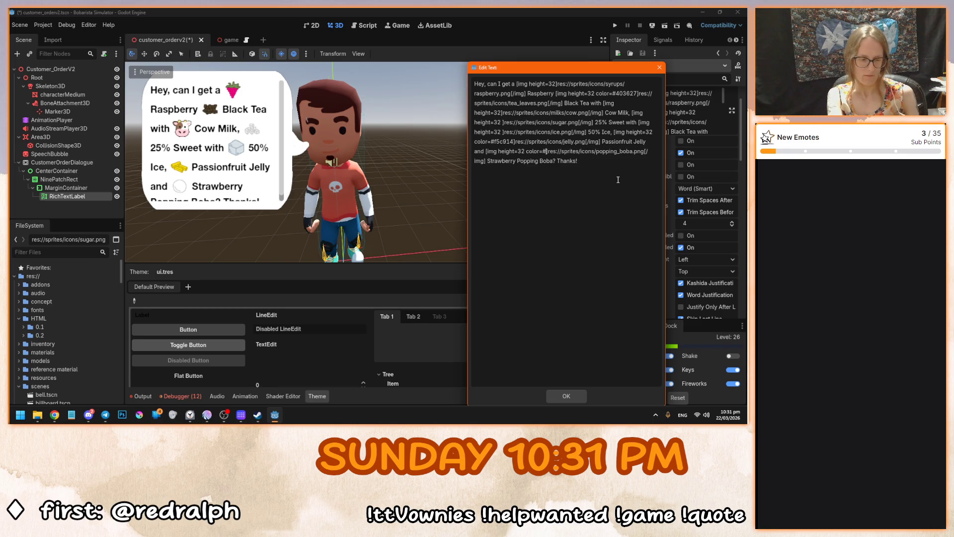
{"action": "type", "text": "ba0000"}
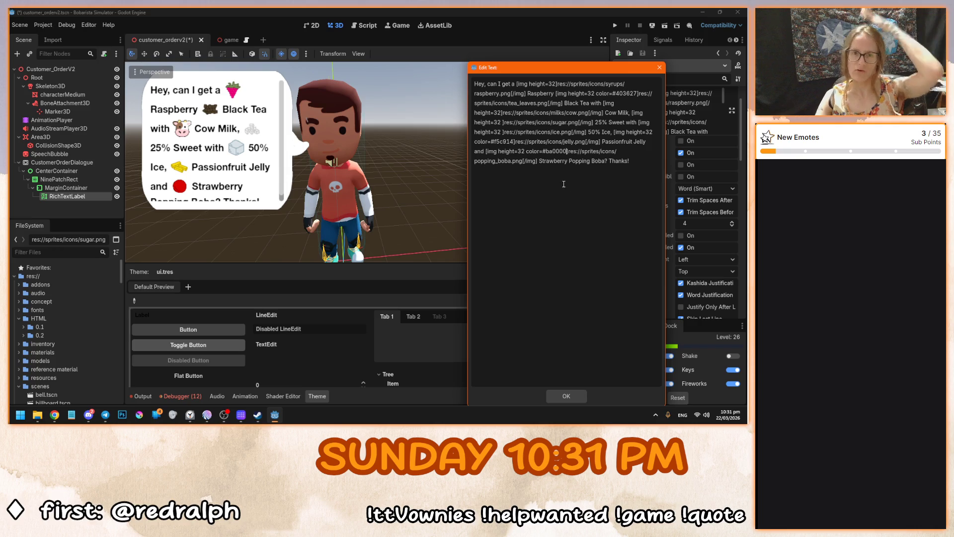
Apply the red-tinted boba text, then test the label's Justification Flags, toggling Skip Last Line.
{"action": "left_click", "coordinate": [566, 395]}
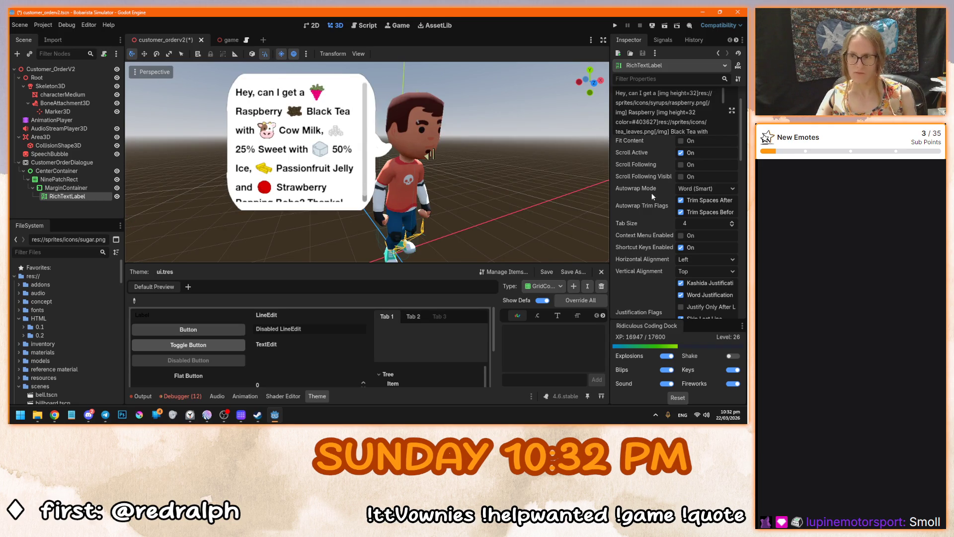
{"action": "mouse_move", "coordinate": [659, 270]}
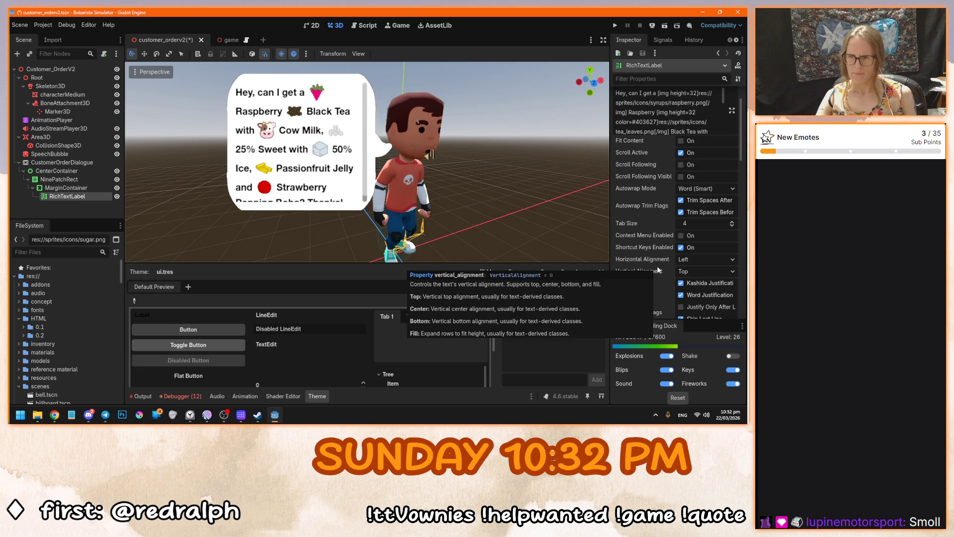
{"action": "scroll", "coordinate": [658, 281], "scroll_direction": "down", "scroll_amount": 2}
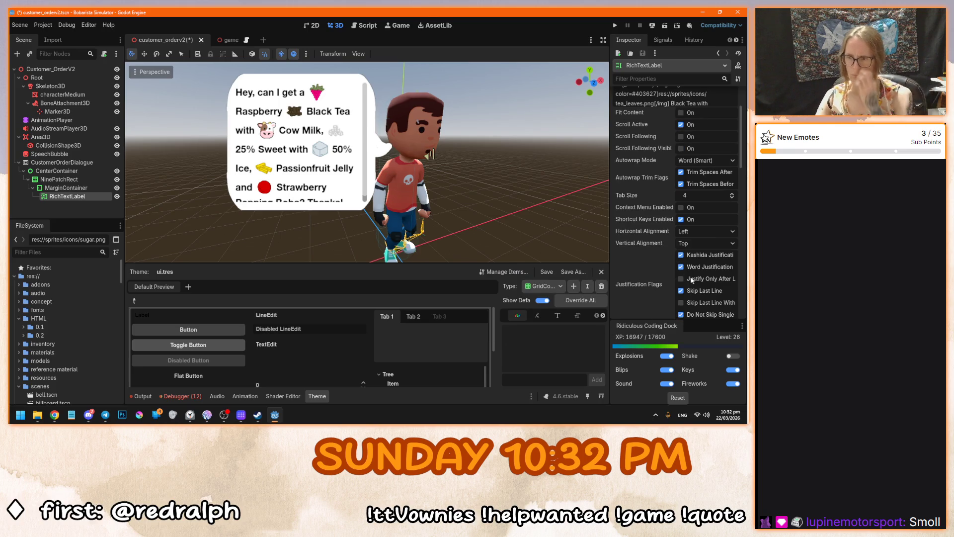
{"action": "scroll", "coordinate": [699, 280], "scroll_direction": "down", "scroll_amount": 4}
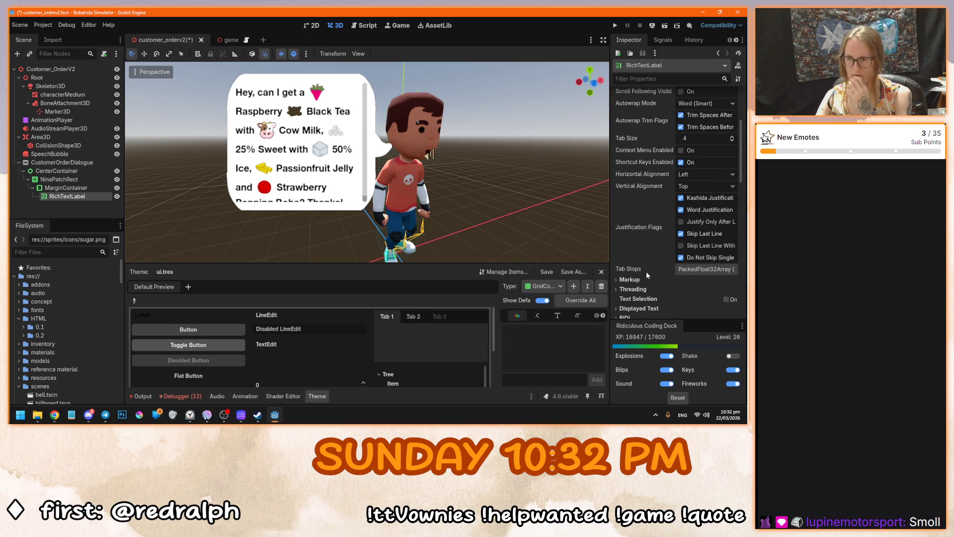
{"action": "left_click", "coordinate": [693, 226]}
{"action": "left_click", "coordinate": [693, 226]}
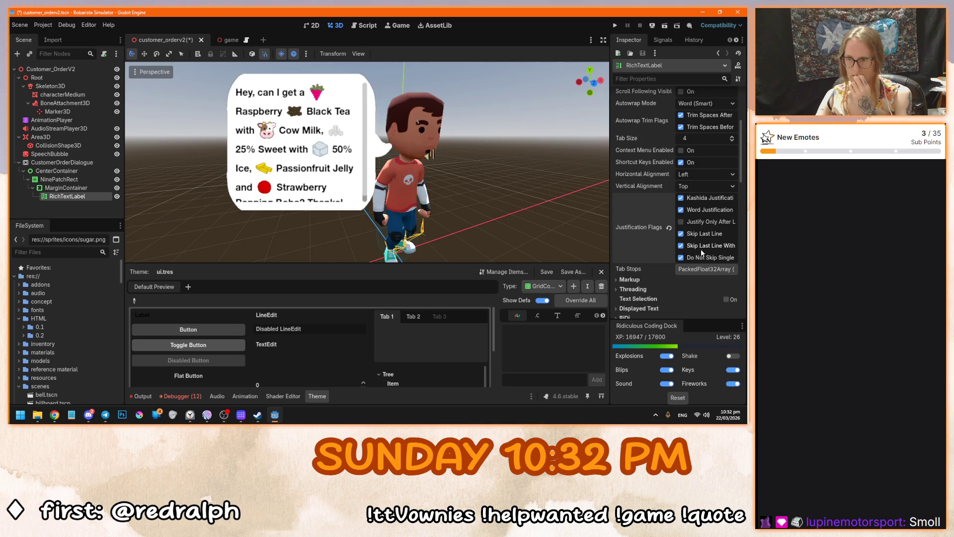
{"action": "left_click", "coordinate": [690, 236]}
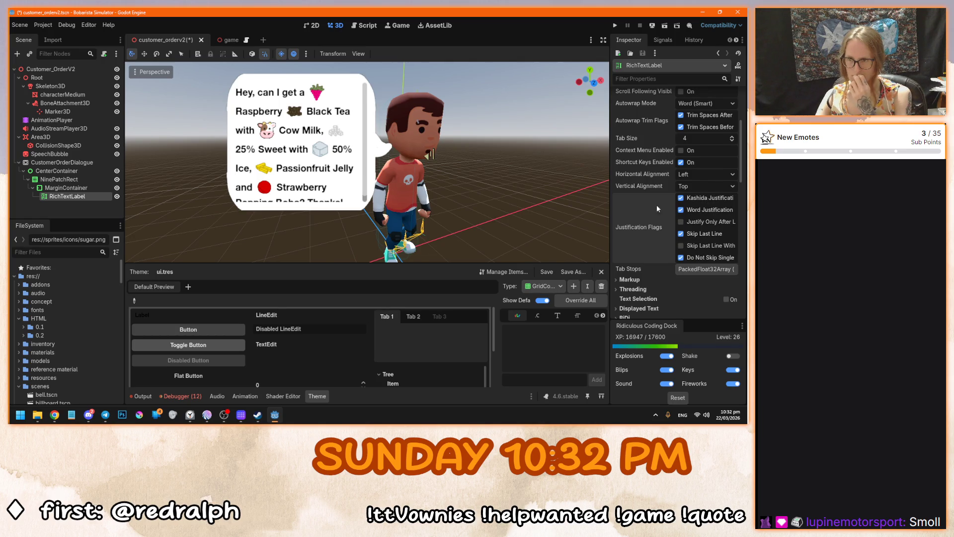
Select the RichTextLabel node under SpeechBubble in the scene tree.
{"action": "scroll", "coordinate": [650, 208], "scroll_direction": "up", "scroll_amount": 4}
{"action": "scroll", "coordinate": [649, 205], "scroll_direction": "up", "scroll_amount": 2}
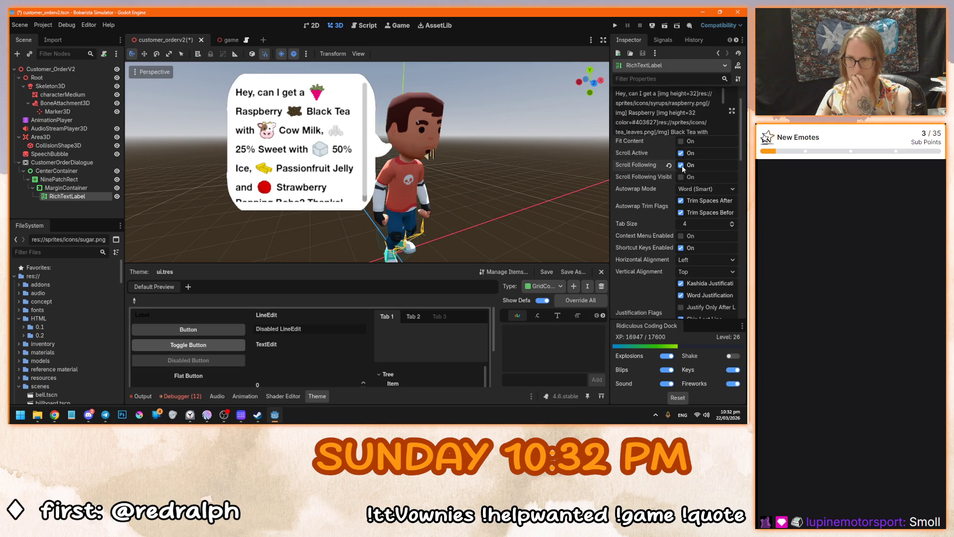
{"action": "mouse_move", "coordinate": [662, 194]}
{"action": "scroll", "coordinate": [661, 229], "scroll_direction": "up", "scroll_amount": 2}
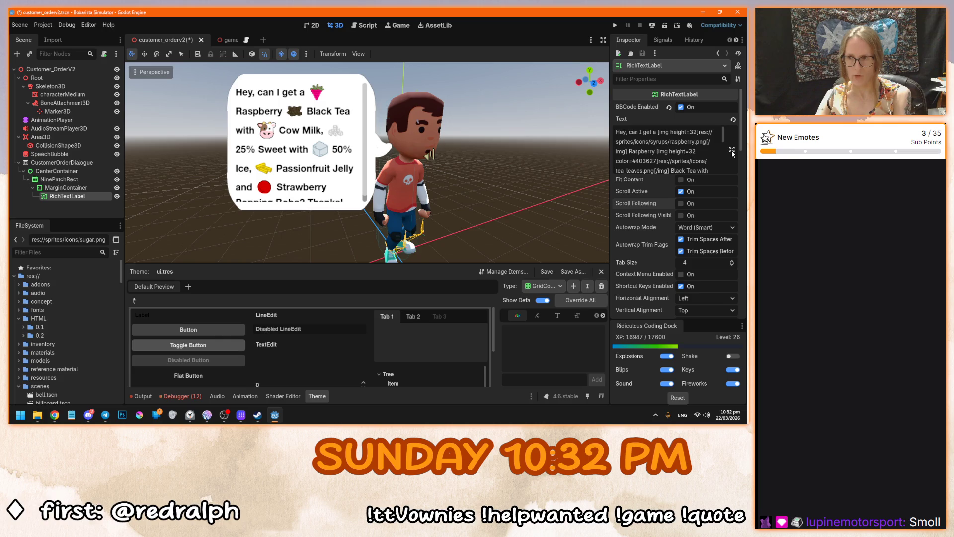
{"action": "scroll", "coordinate": [395, 163], "scroll_direction": "down", "scroll_amount": 3}
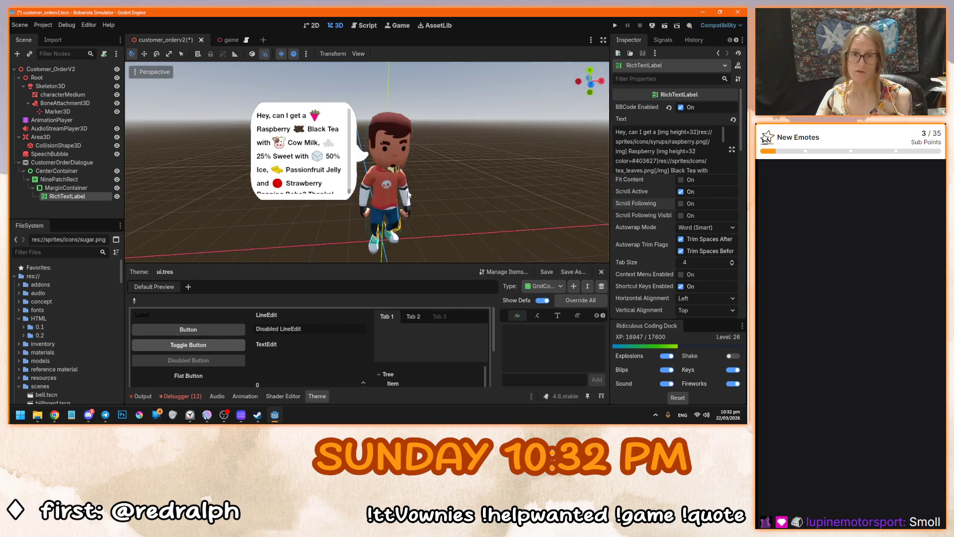
{"action": "scroll", "coordinate": [340, 174], "scroll_direction": "up", "scroll_amount": 2}
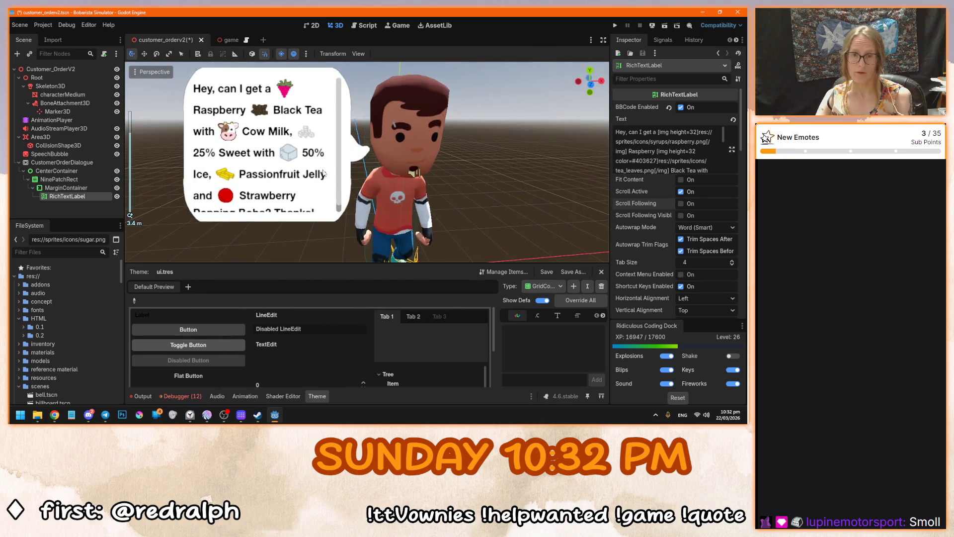
{"action": "left_click", "coordinate": [340, 174]}
{"action": "left_click", "coordinate": [488, 174]}
{"action": "scroll", "coordinate": [488, 174], "scroll_direction": "down", "scroll_amount": 3}
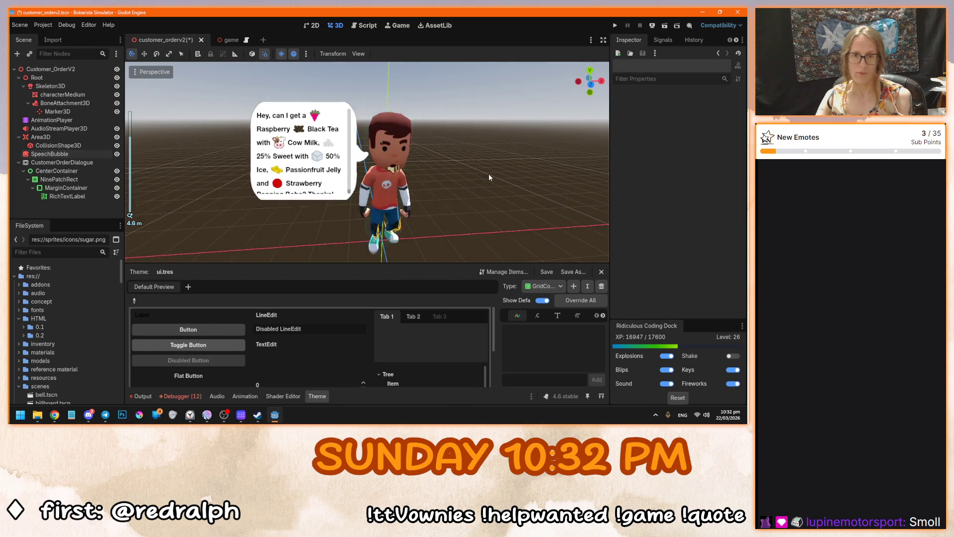
{"action": "left_click", "coordinate": [90, 153]}
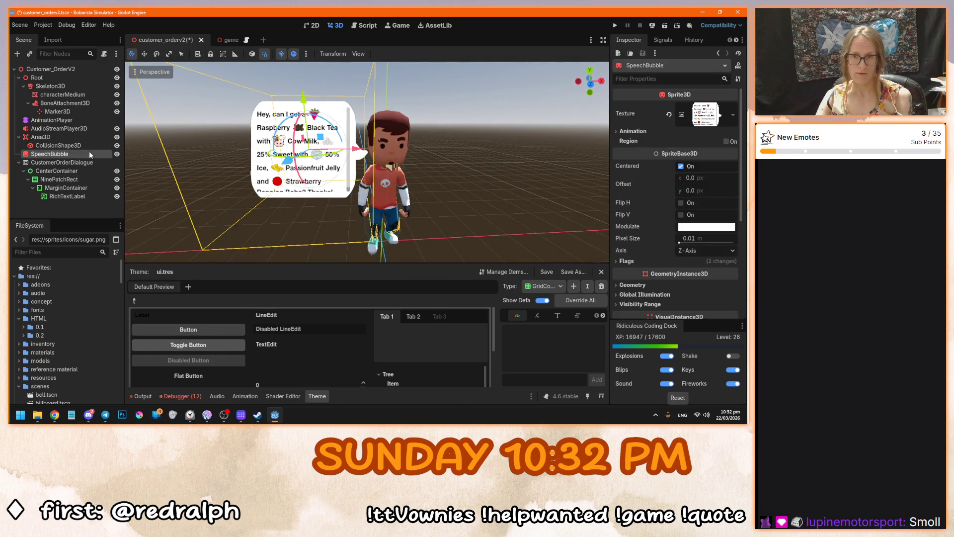
{"action": "left_click", "coordinate": [80, 196]}
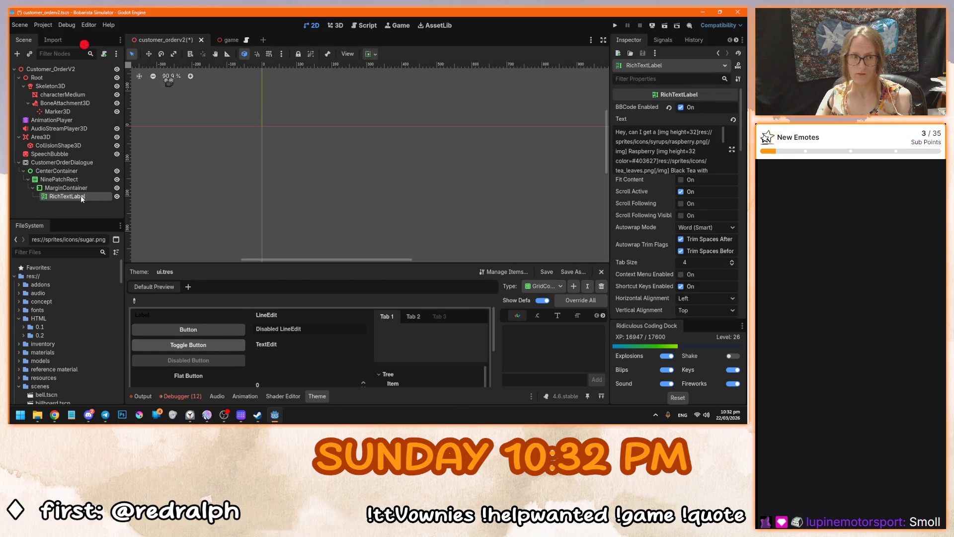
Back in the 3D view, reopen the label's full text and start selecting the height=32 values.
{"action": "left_click", "coordinate": [334, 26]}
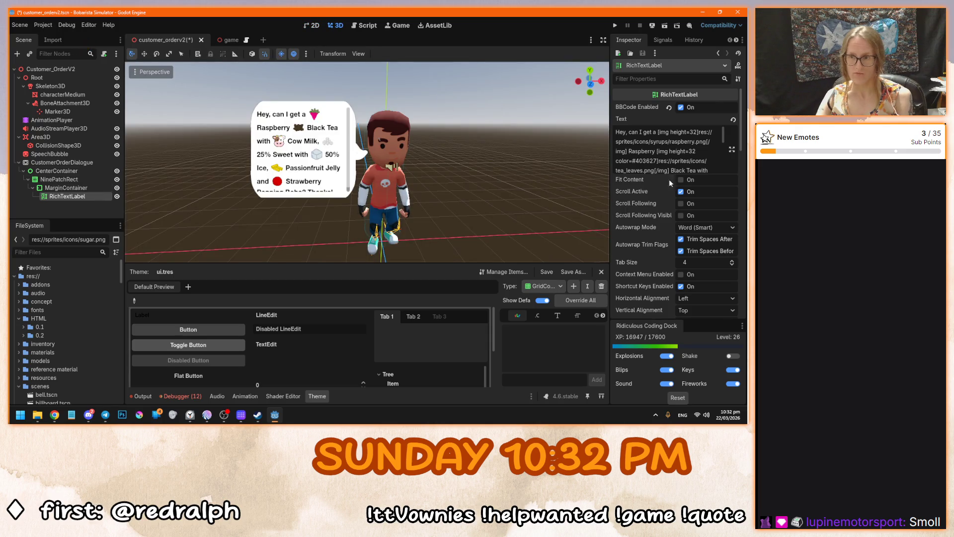
{"action": "left_click", "coordinate": [732, 150]}
{"action": "double_click", "coordinate": [271, 60]}
{"action": "key", "text": "ctrl+d"}
{"action": "key", "text": "ctrl+d"}
{"action": "key", "text": "ctrl+d"}
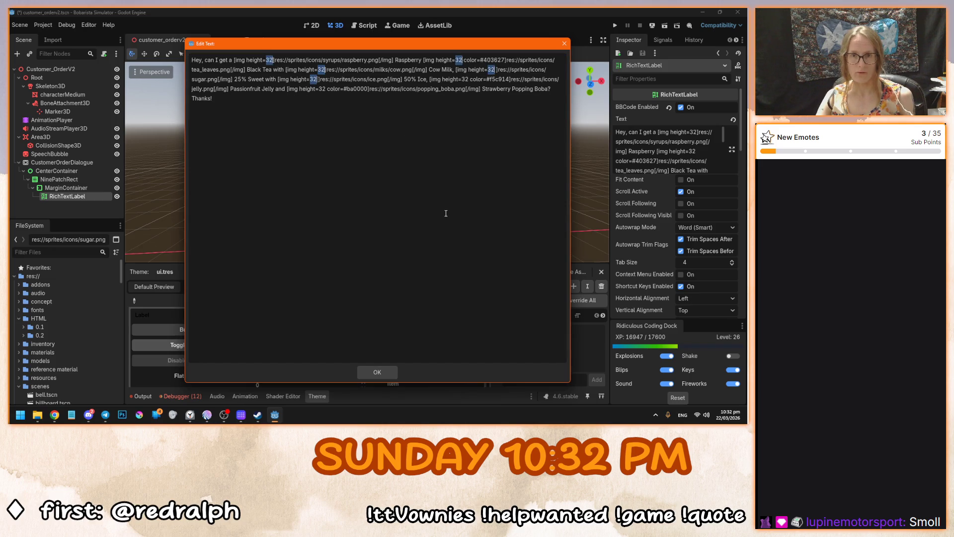
Change every selected icon height from 32 to 30 and apply the text.
{"action": "key", "text": "ctrl+d"}
{"action": "key", "text": "ctrl+d"}
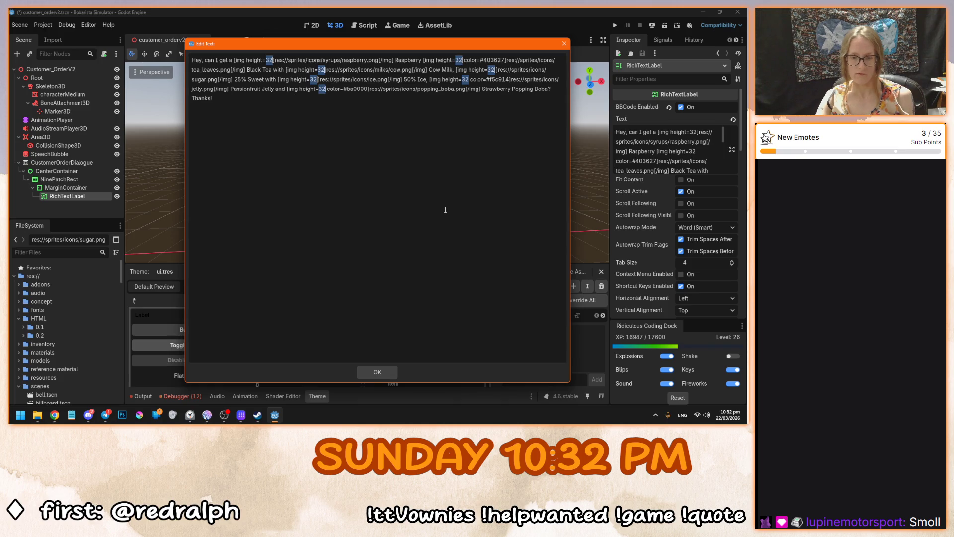
{"action": "type", "text": "30"}
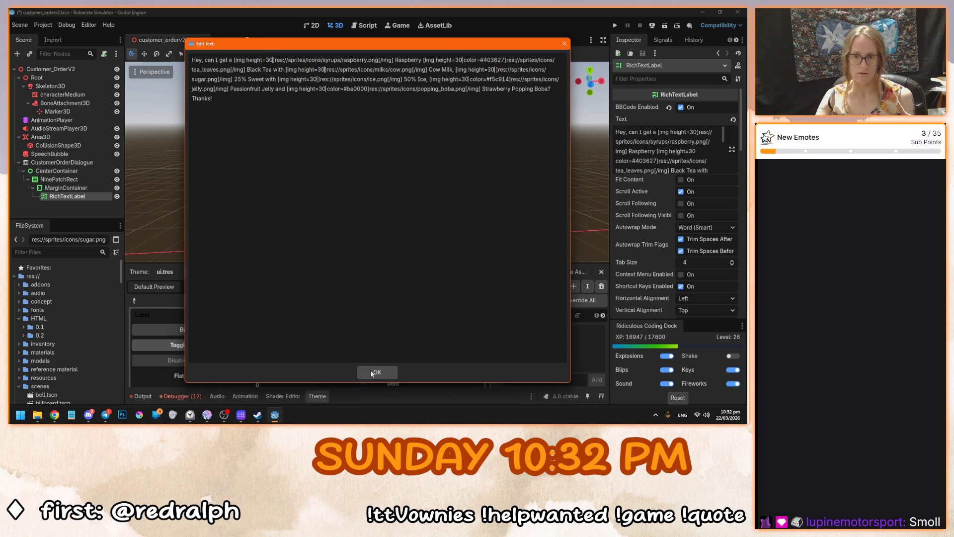
{"action": "left_click", "coordinate": [376, 372]}
{"action": "left_click", "coordinate": [468, 212]}
Check the bubble from another angle, save the scene, and run the game with F5.
{"action": "mouse_move", "coordinate": [468, 212]}
{"action": "left_mouse_down"}
{"action": "mouse_move", "coordinate": [452, 199]}
{"action": "mouse_move", "coordinate": [488, 205]}
{"action": "left_mouse_up"}
{"action": "scroll", "coordinate": [472, 213], "scroll_direction": "up", "scroll_amount": 3}
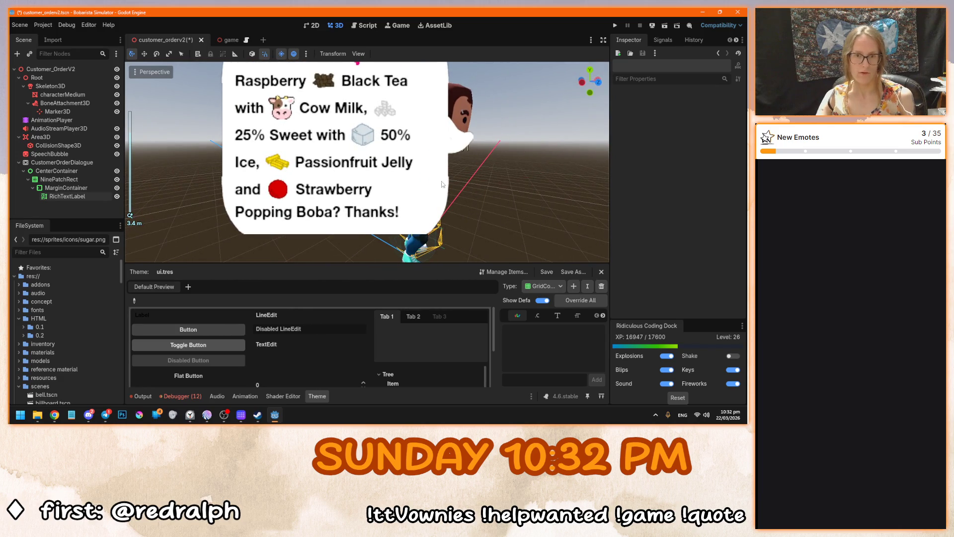
{"action": "scroll", "coordinate": [384, 190], "scroll_direction": "up", "scroll_amount": 3}
{"action": "mouse_move", "coordinate": [384, 190]}
{"action": "left_mouse_down"}
{"action": "mouse_move", "coordinate": [334, 187]}
{"action": "mouse_move", "coordinate": [377, 178]}
{"action": "left_mouse_up"}
{"action": "key", "text": "ctrl+s"}
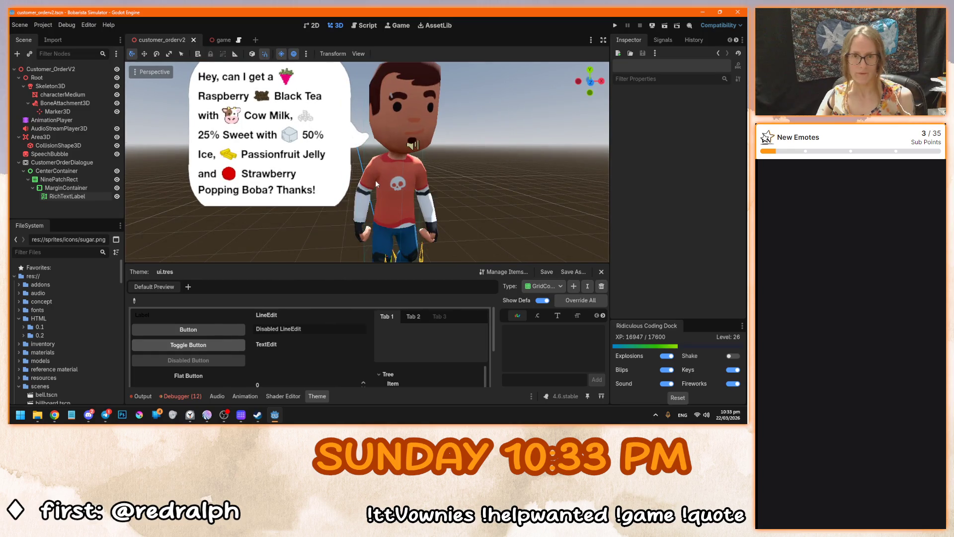
{"action": "scroll", "coordinate": [374, 180], "scroll_direction": "down", "scroll_amount": 3}
{"action": "key", "text": "F5"}
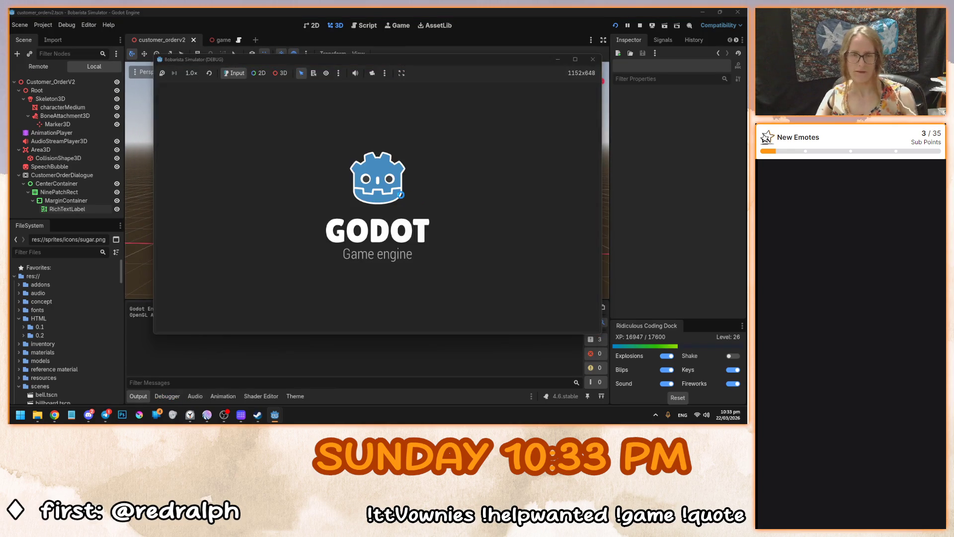
Start the game, take a shaker, and add Black Tea and Raspberry syrup.
{"action": "left_click", "coordinate": [378, 219]}
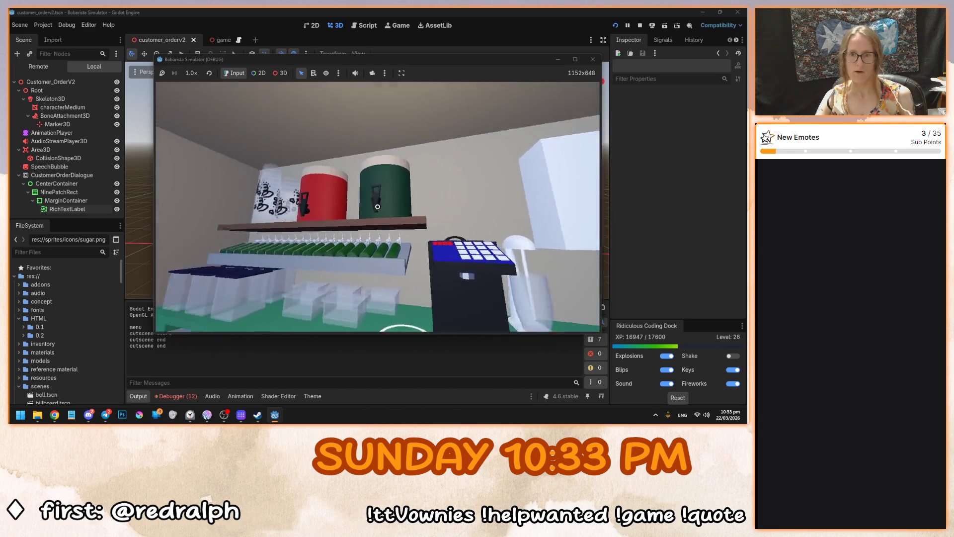
{"action": "left_click", "coordinate": [378, 206]}
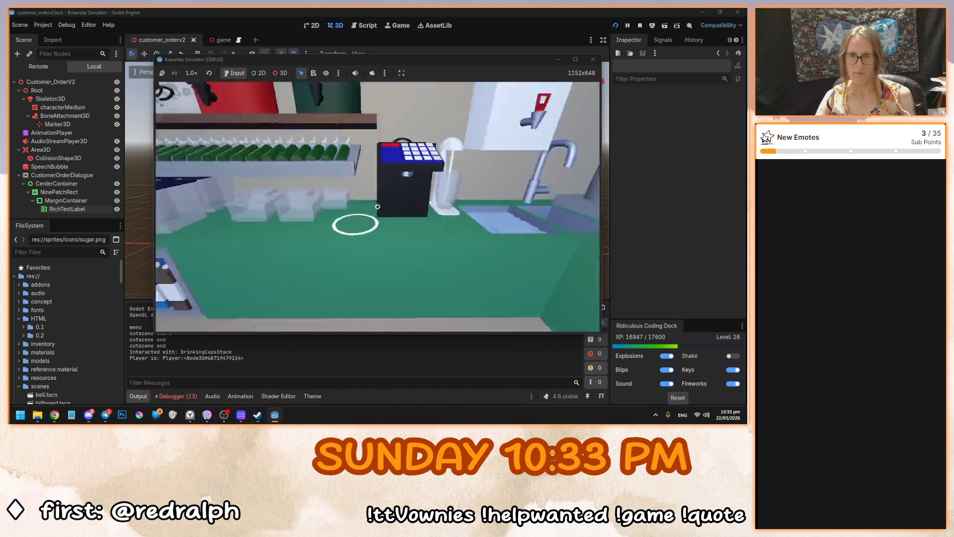
{"action": "left_click", "coordinate": [378, 207]}
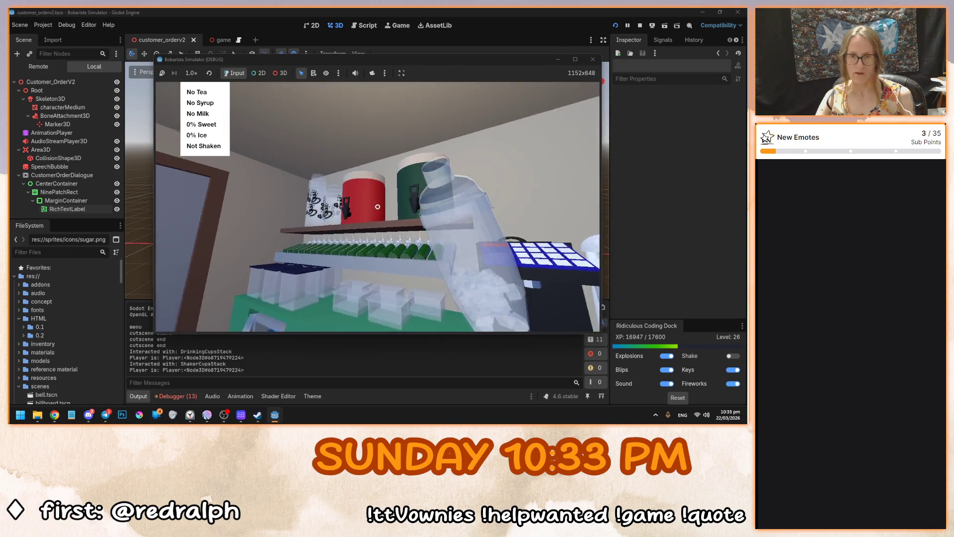
{"action": "left_click", "coordinate": [377, 206]}
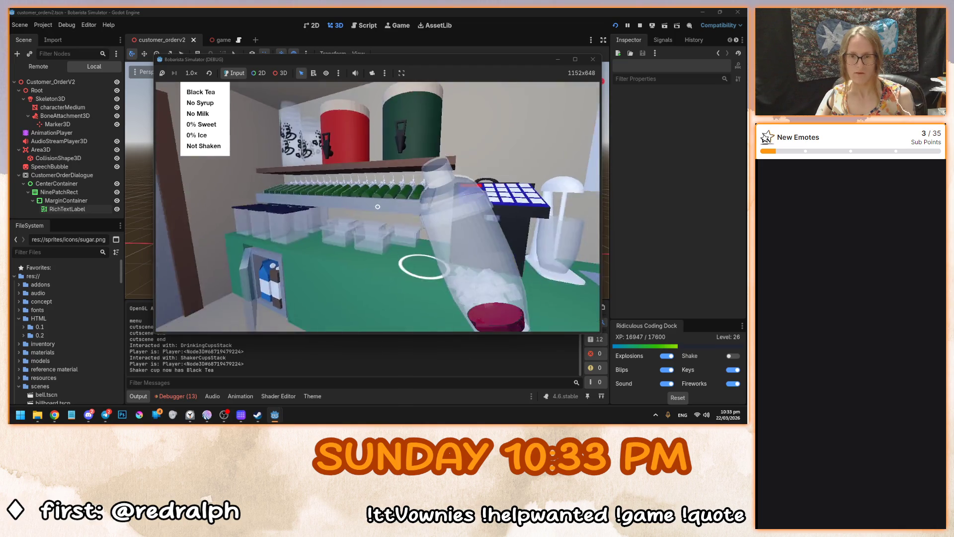
{"action": "left_click", "coordinate": [378, 206]}
{"action": "left_click", "coordinate": [377, 213]}
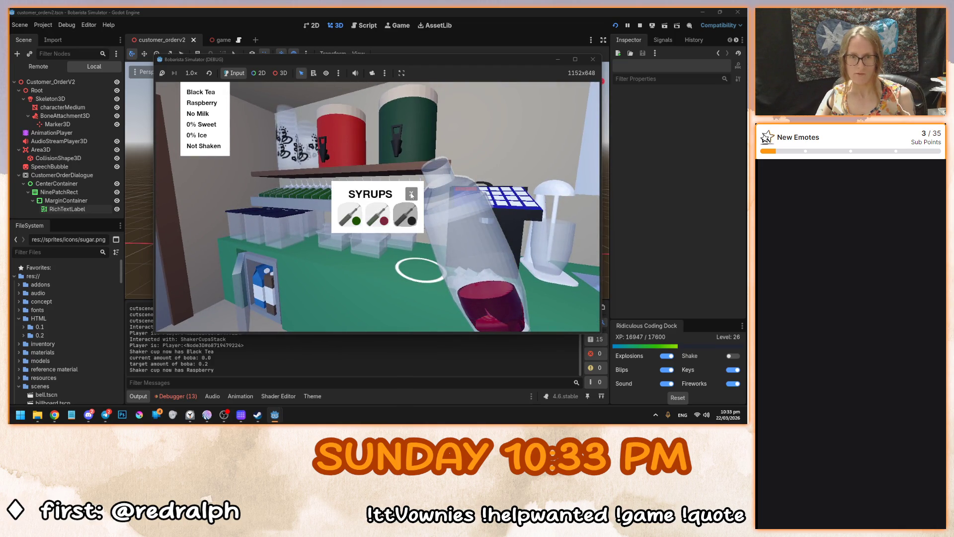
{"action": "left_click", "coordinate": [411, 194]}
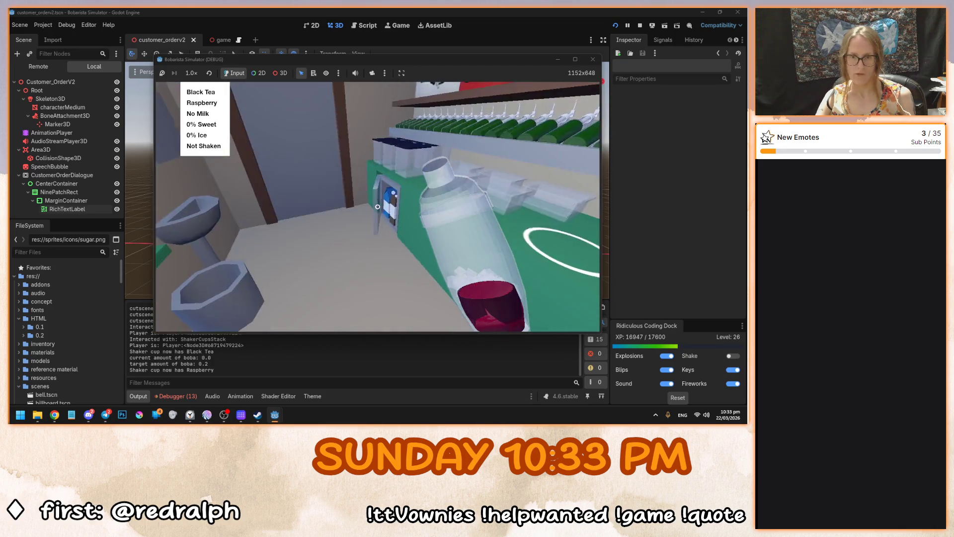
Add cow milk, 25% sweetener and 50% ice, then set the shaker in the shaking holder.
{"action": "left_click", "coordinate": [377, 206]}
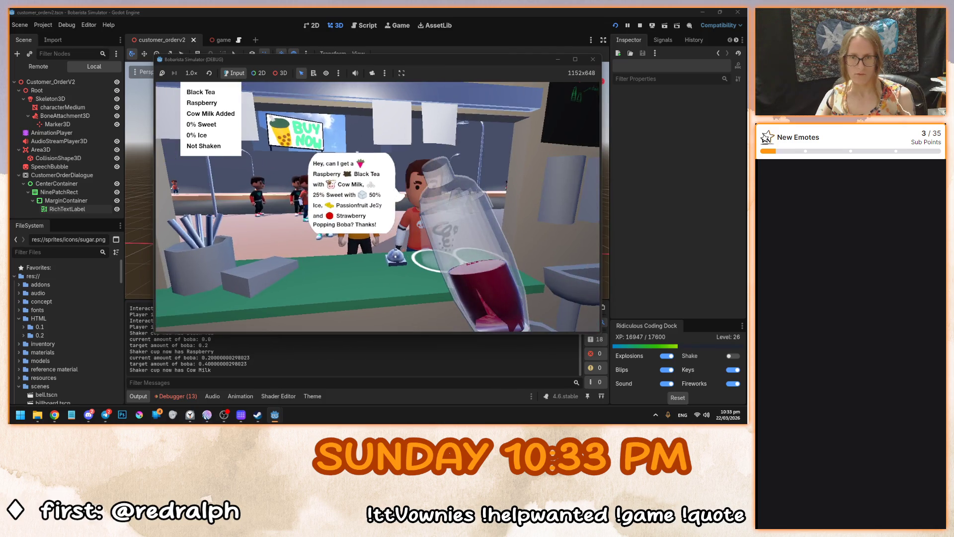
{"action": "left_click", "coordinate": [377, 205]}
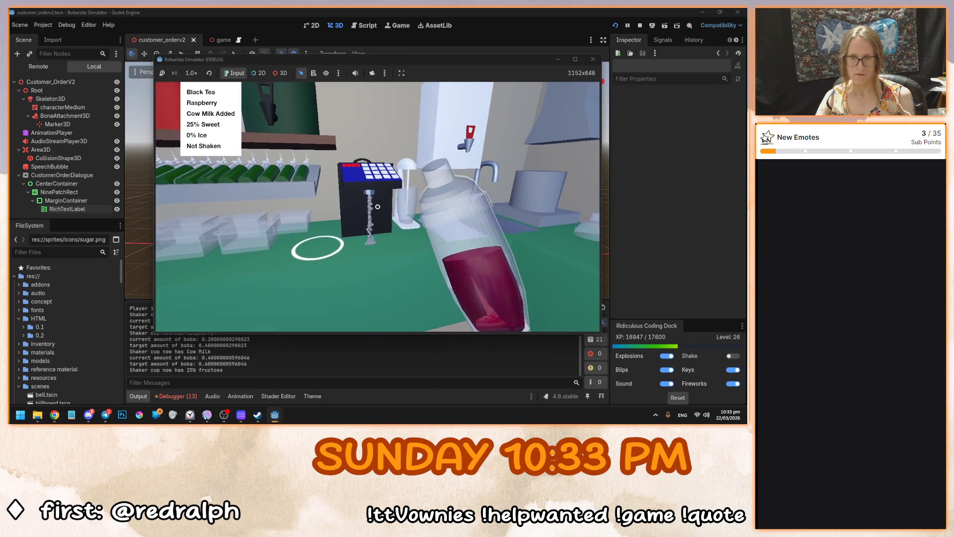
{"action": "left_click", "coordinate": [377, 206]}
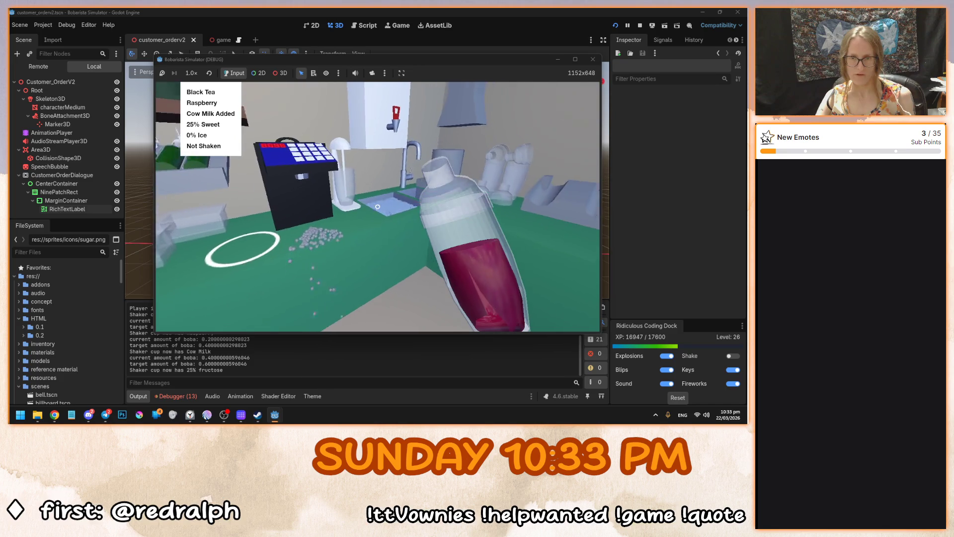
{"action": "left_click", "coordinate": [377, 206]}
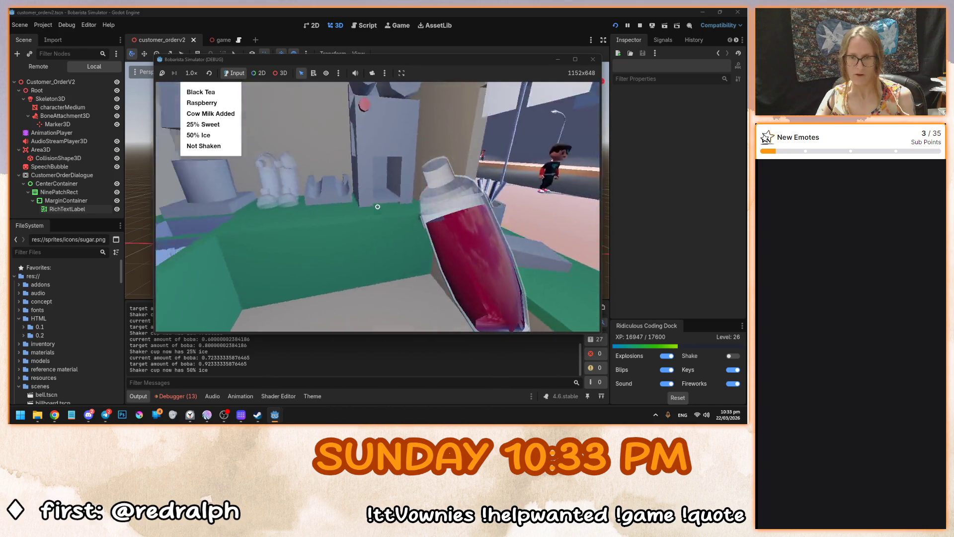
{"action": "left_click", "coordinate": [378, 207]}
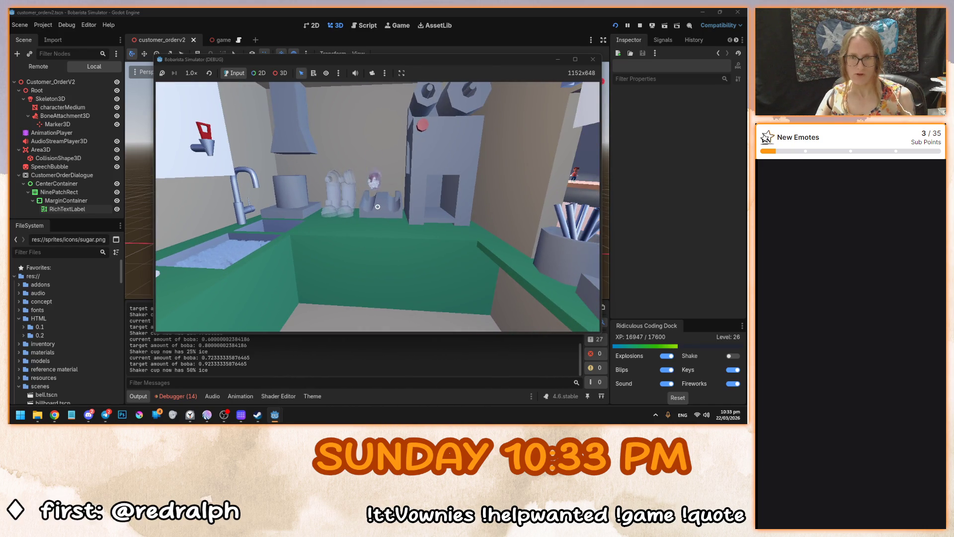
Pour the shaken raspberry tea into the drinking cup.
{"action": "left_click", "coordinate": [378, 206]}
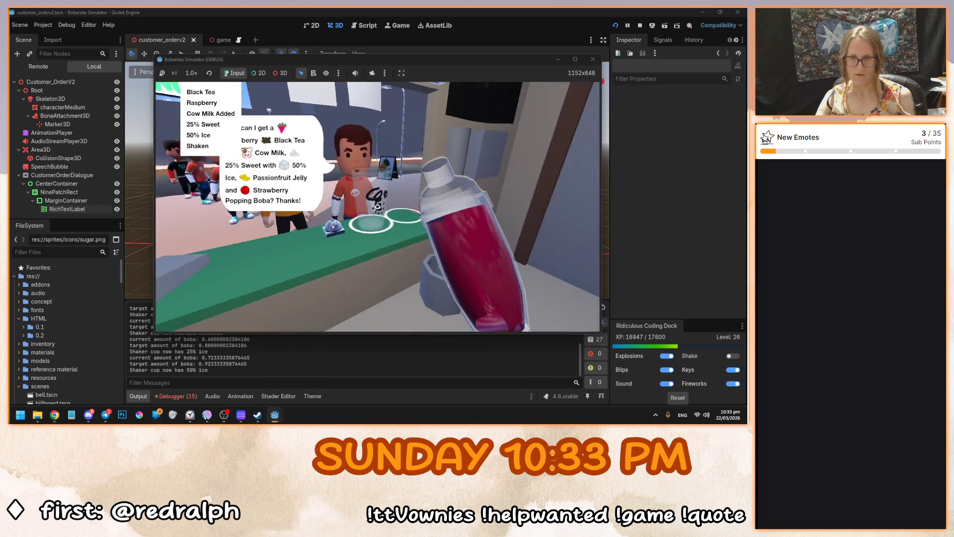
{"action": "left_click", "coordinate": [378, 206]}
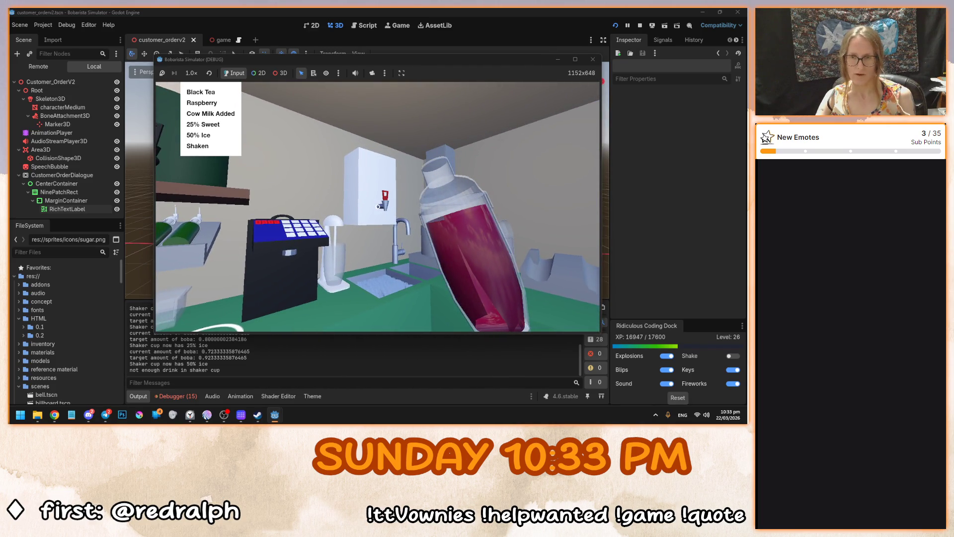
{"action": "key", "text": "e"}
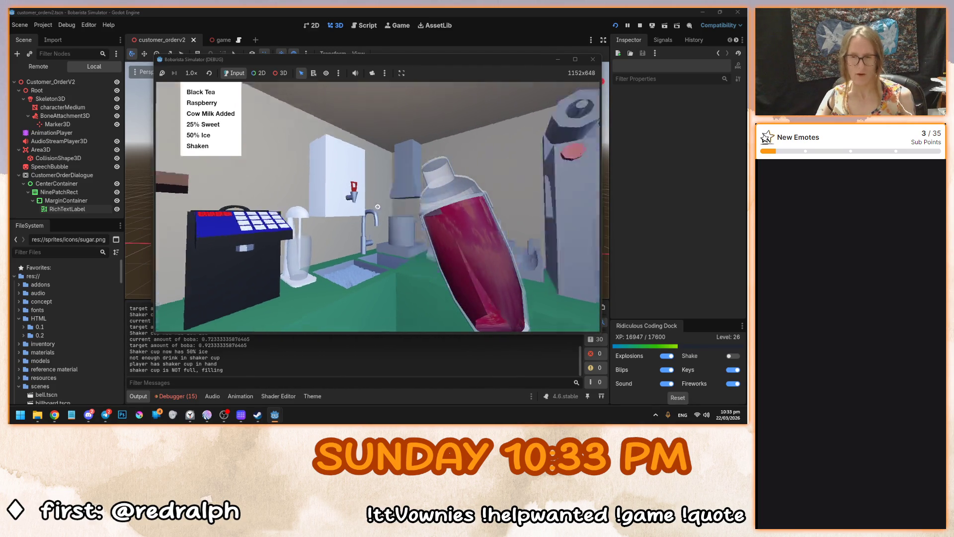
{"action": "key", "text": "e"}
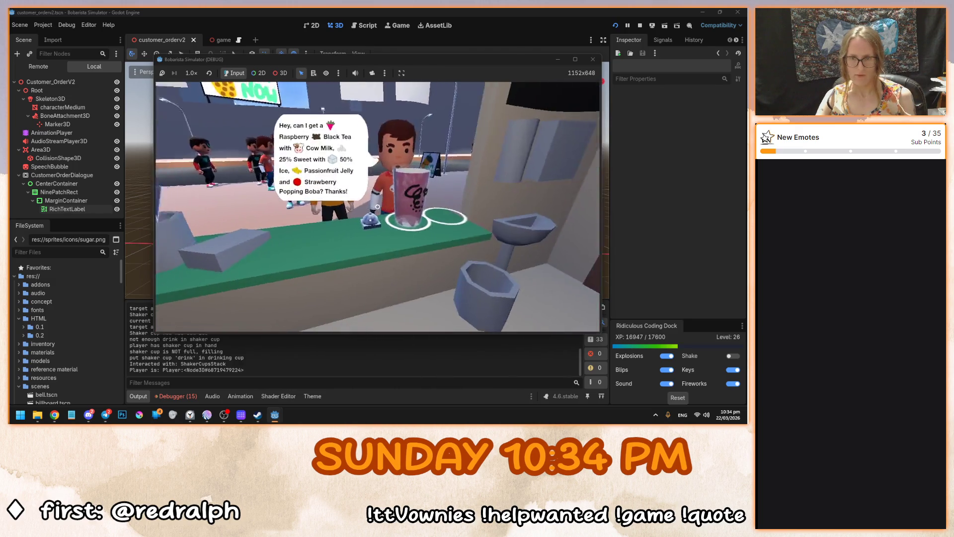
Seal the filled drinking cup with a lid in the sealing machine.
{"action": "key", "text": "e"}
{"action": "key", "text": "e"}
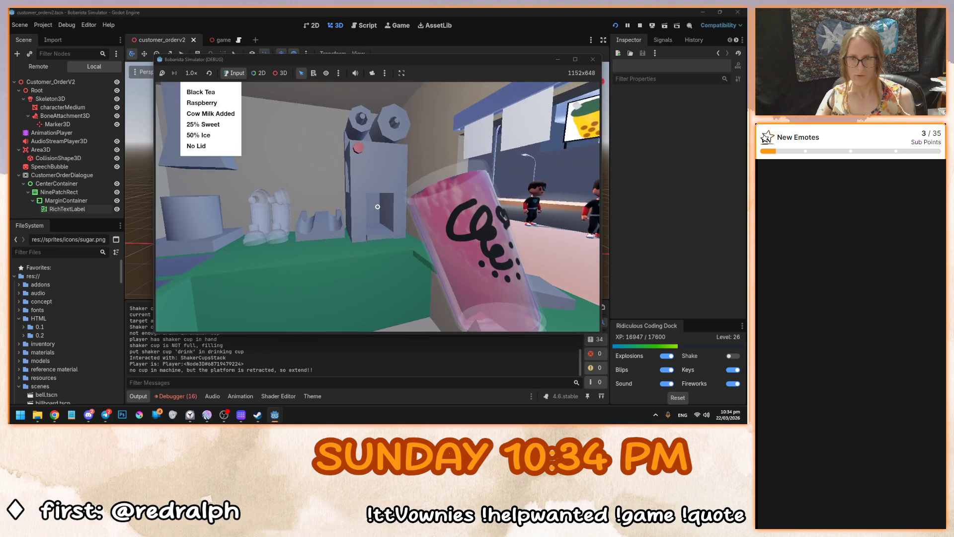
{"action": "key", "text": "e"}
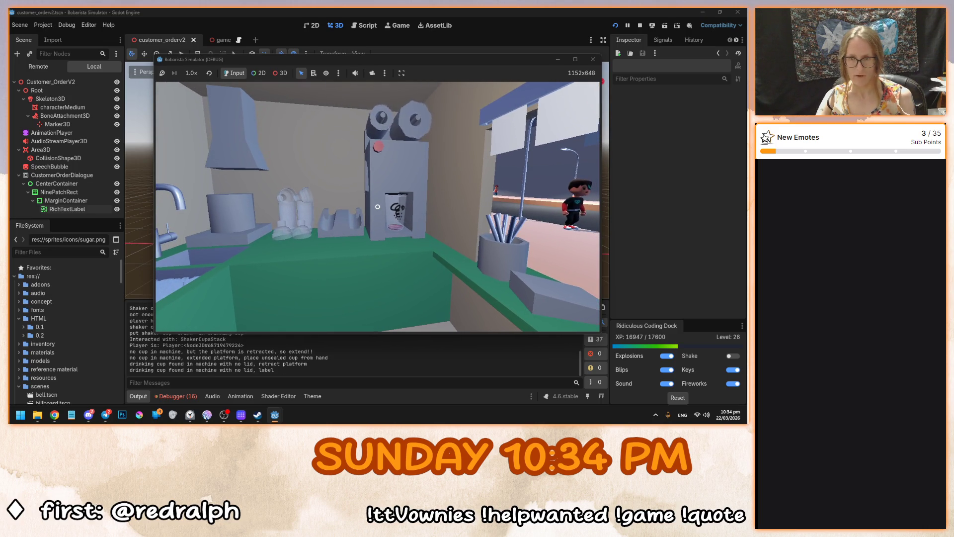
{"action": "key", "text": "e"}
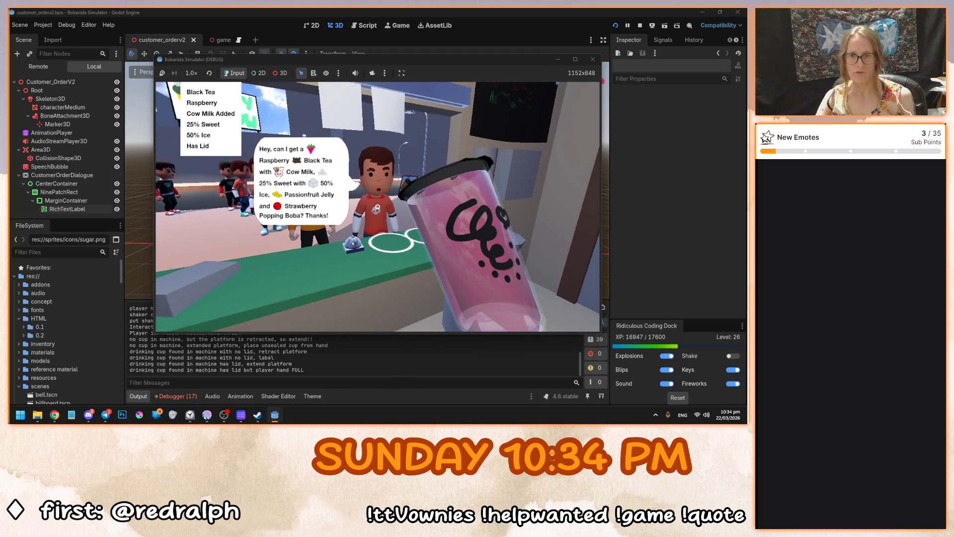
Serve the lidded cup on the counter to the customer and step back to view it.
{"action": "key", "text": "e"}
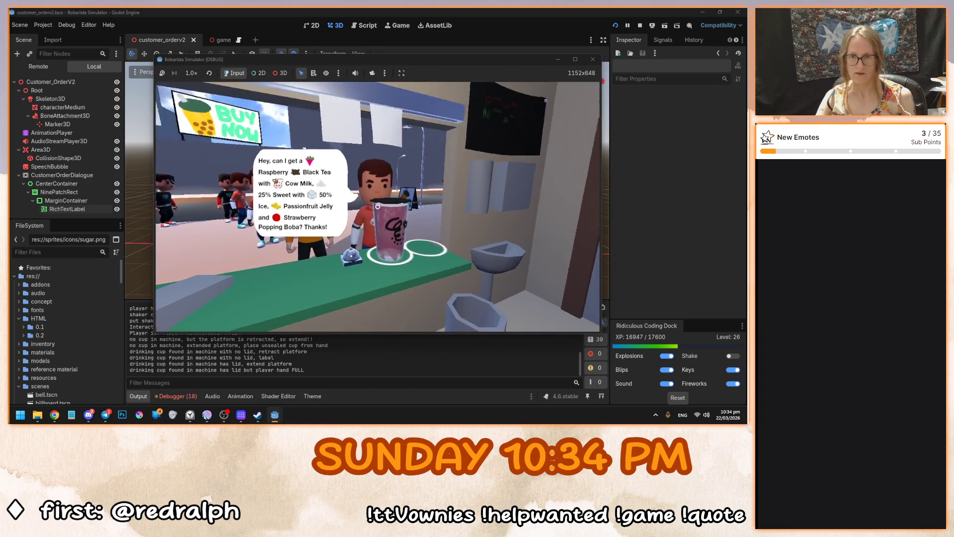
{"action": "key", "text": "w"}
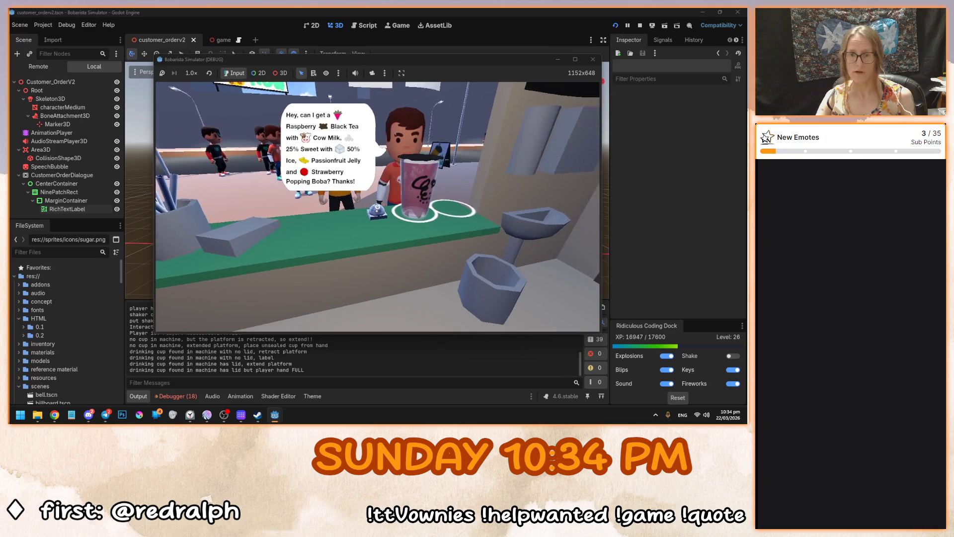
{"action": "key", "text": "s"}
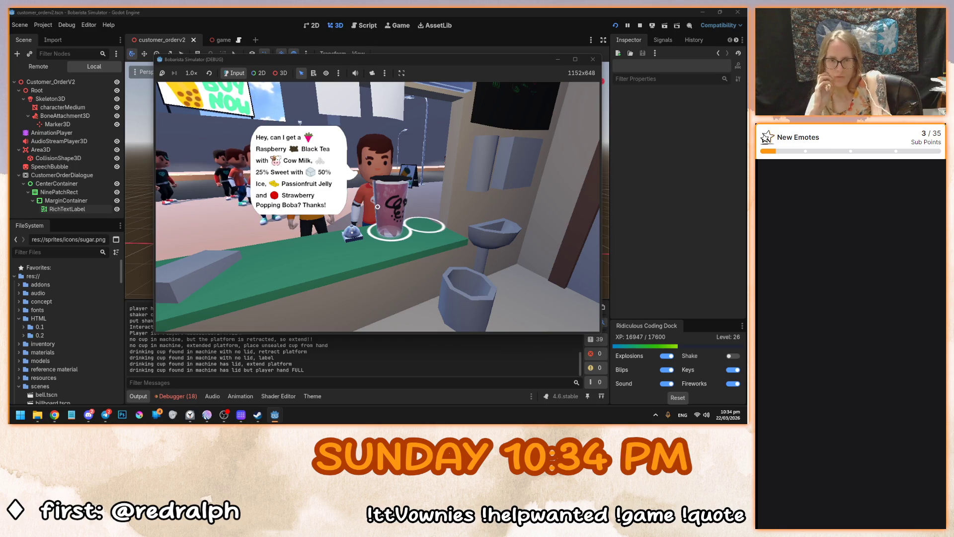
{"action": "key", "text": "s"}
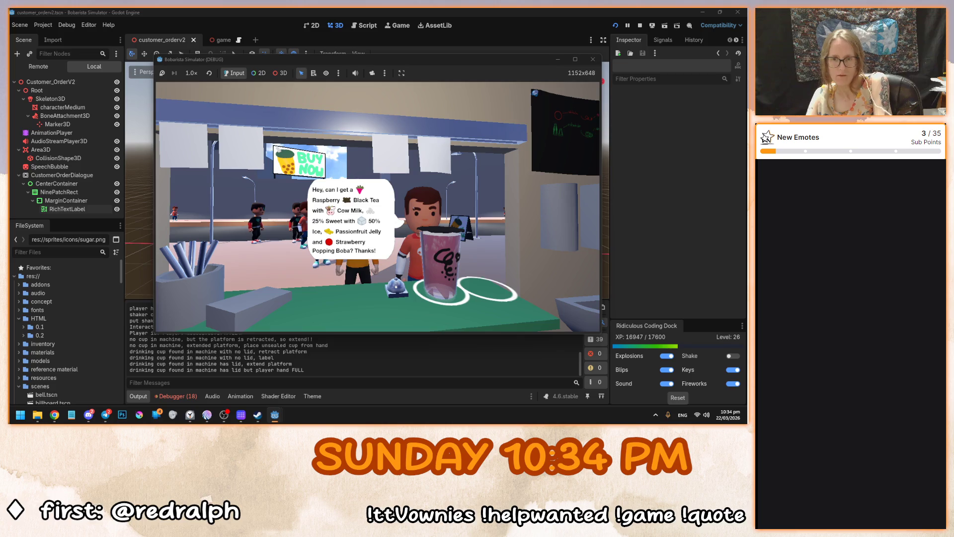
{"action": "mouse_move", "coordinate": [298, 95]}
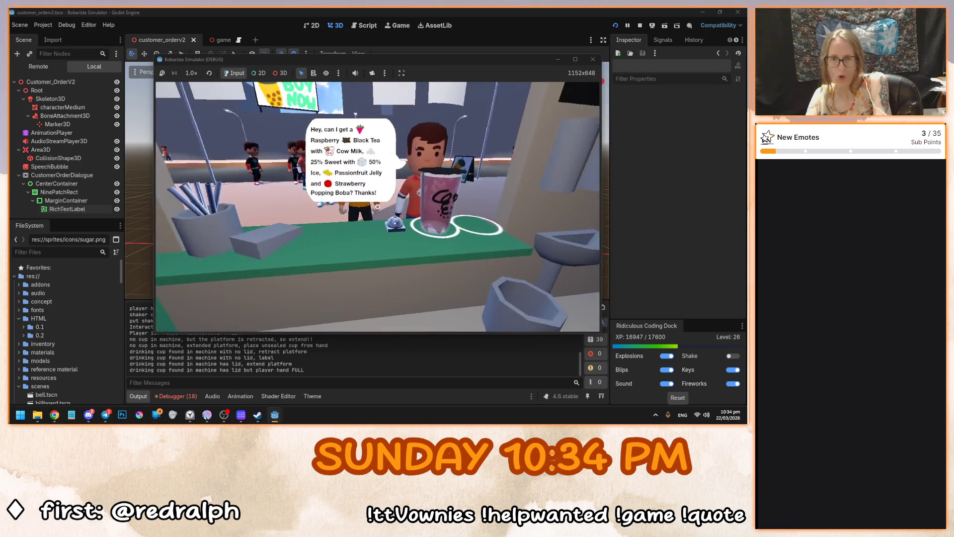
{"action": "mouse_move", "coordinate": [378, 206]}
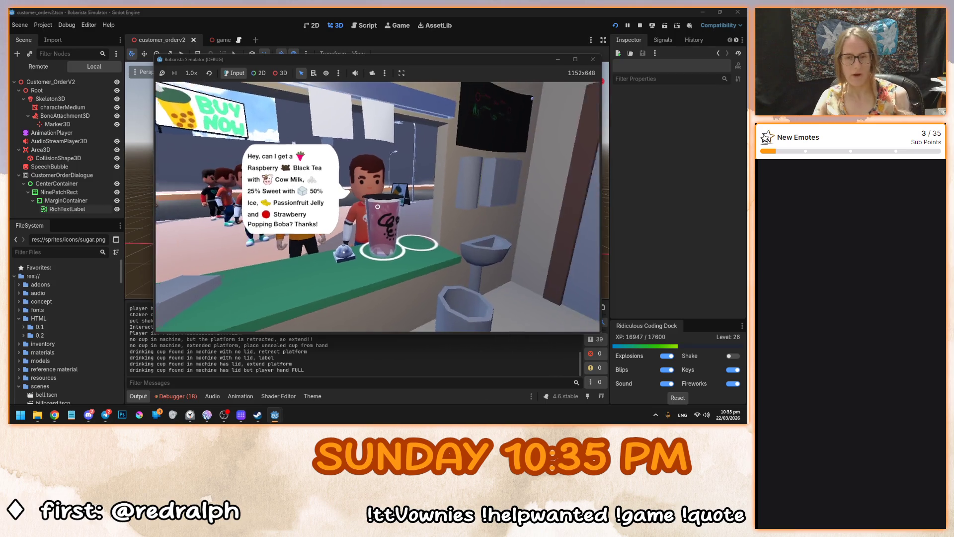
Take the served cup back, empty it in the sink, bin it, and stop the game with F8.
{"action": "left_click", "coordinate": [377, 206]}
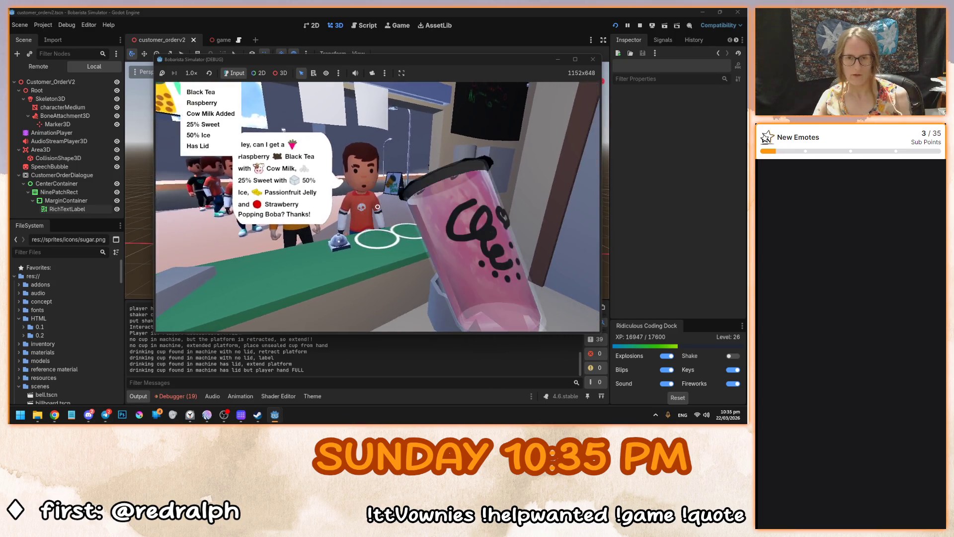
{"action": "left_click", "coordinate": [378, 206]}
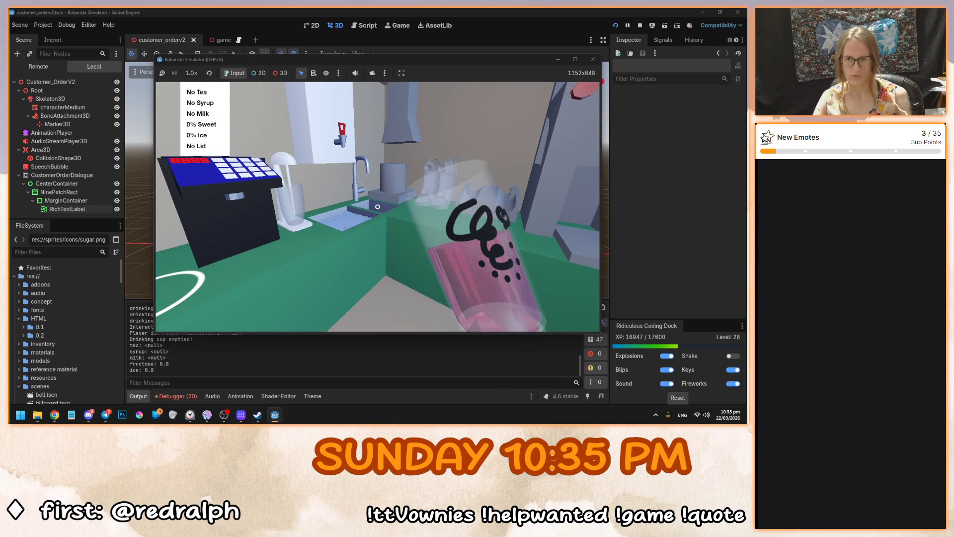
{"action": "left_click", "coordinate": [378, 206]}
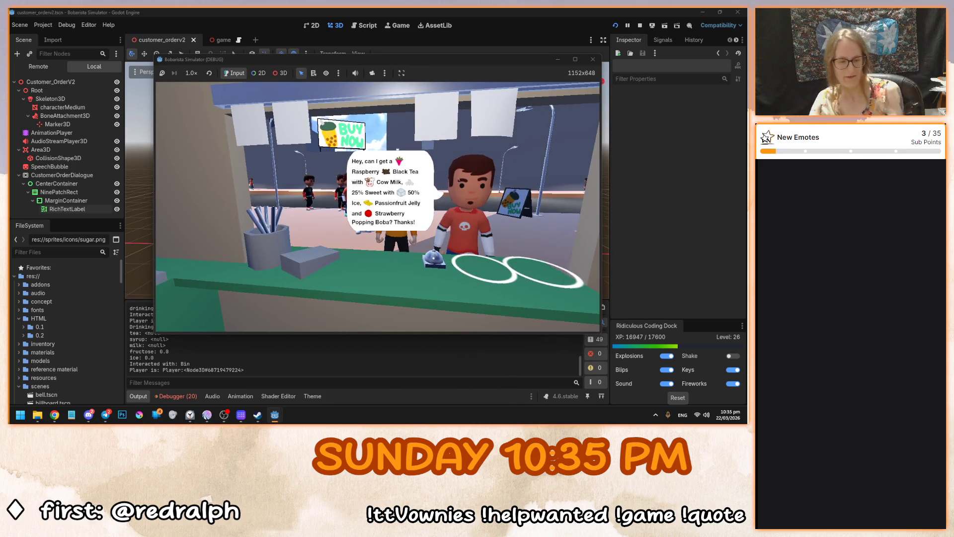
{"action": "key", "text": "F8"}
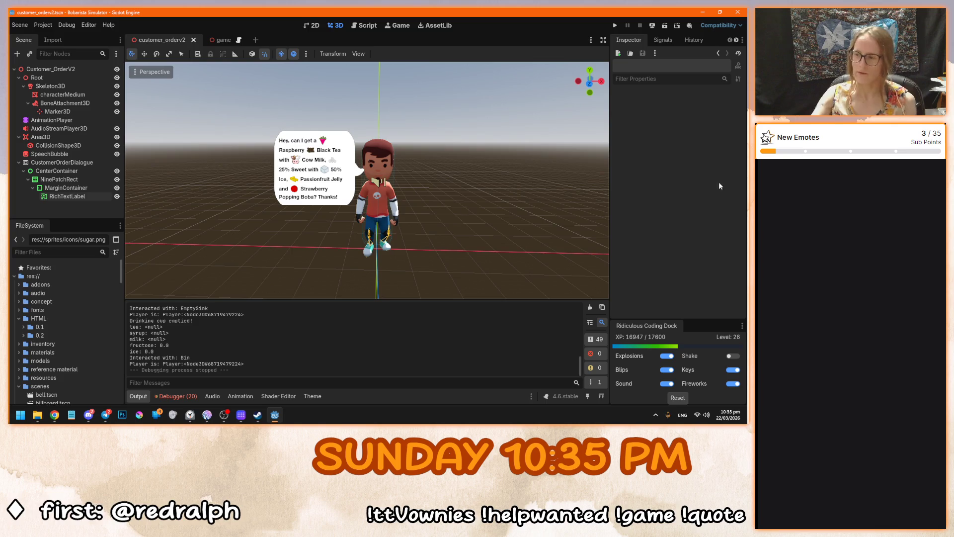
{"action": "left_click_drag", "start_coordinate": [384, 223], "coordinate": [411, 225]}
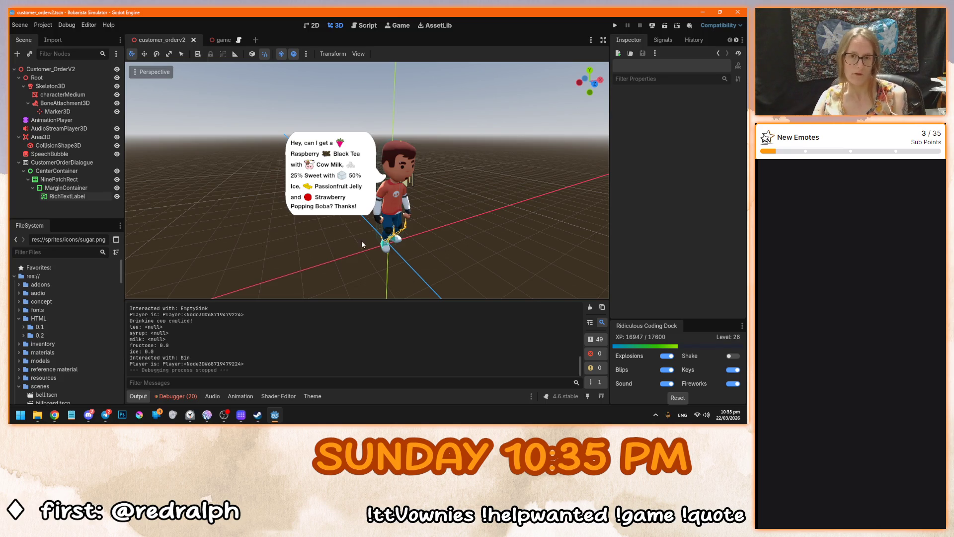
{"action": "left_click_drag", "start_coordinate": [377, 240], "coordinate": [397, 246]}
{"action": "scroll", "coordinate": [396, 244], "scroll_direction": "up", "scroll_amount": 5}
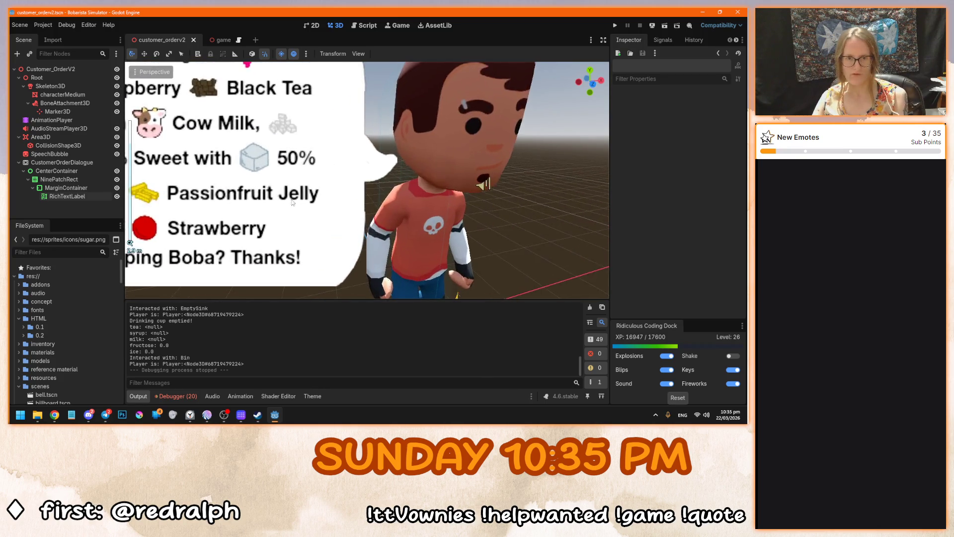
{"action": "scroll", "coordinate": [348, 199], "scroll_direction": "down", "scroll_amount": 5}
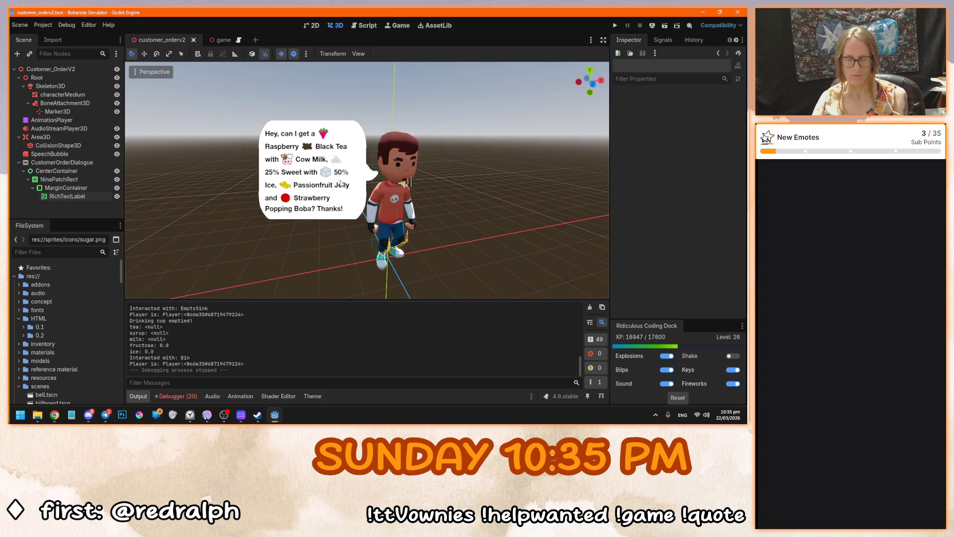